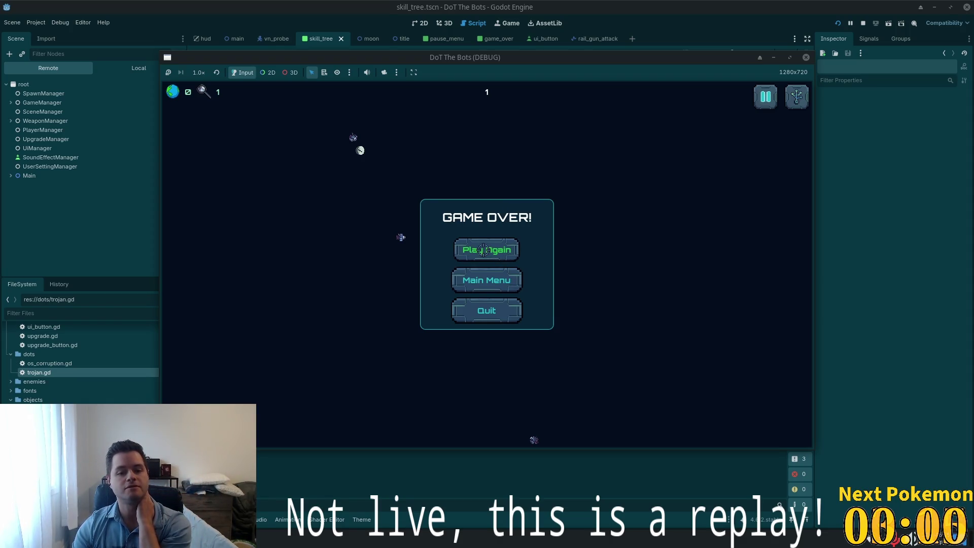
Step: Start a new run from the game over screen and briefly open the Skill Tree
left_click(485, 247)
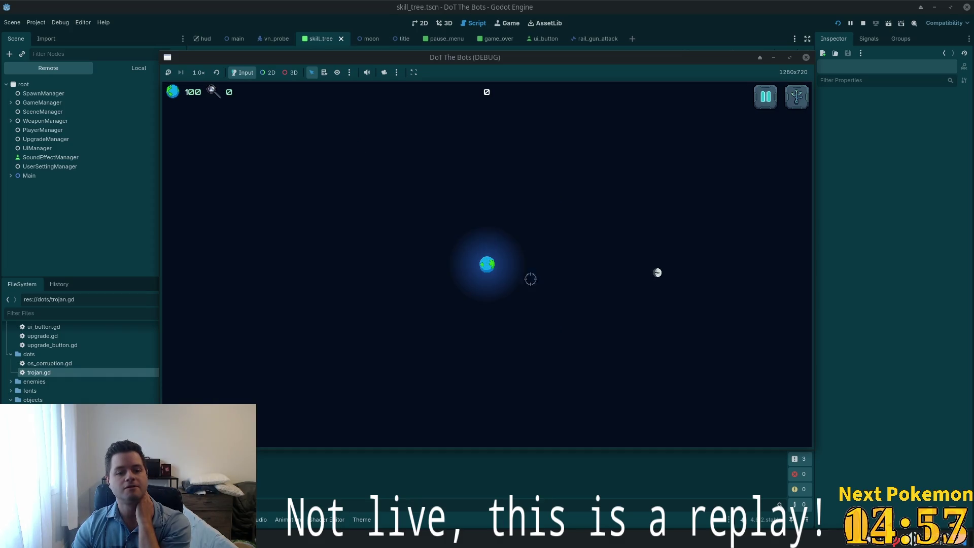
left_click(795, 98)
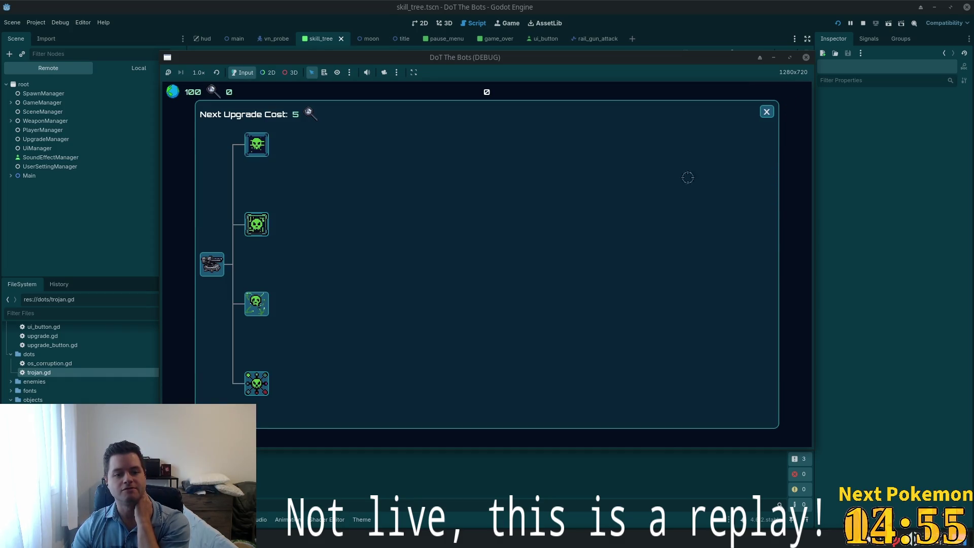
left_click(767, 111)
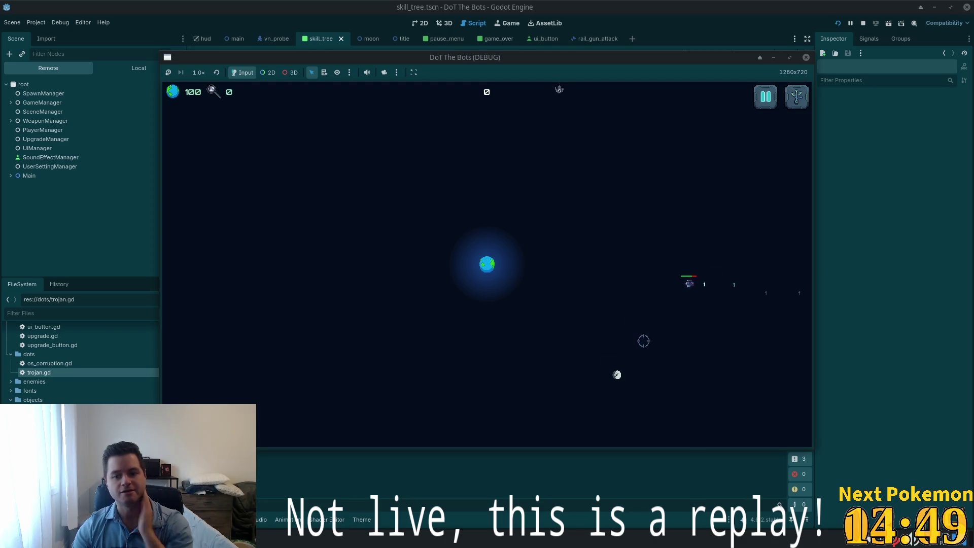
Step: Pause, quit the run to the title screen, and start a fresh game
key("Escape")
left_click(484, 301)
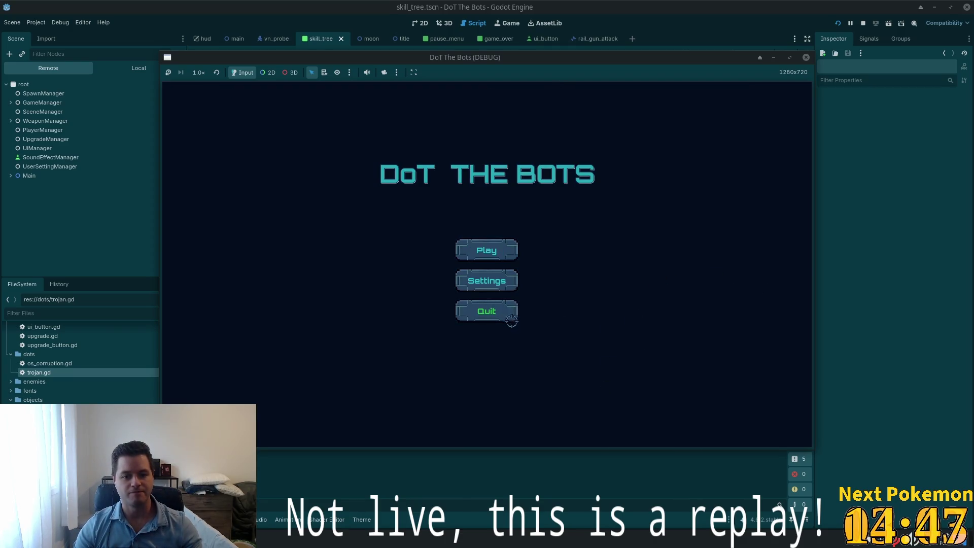
left_click(470, 245)
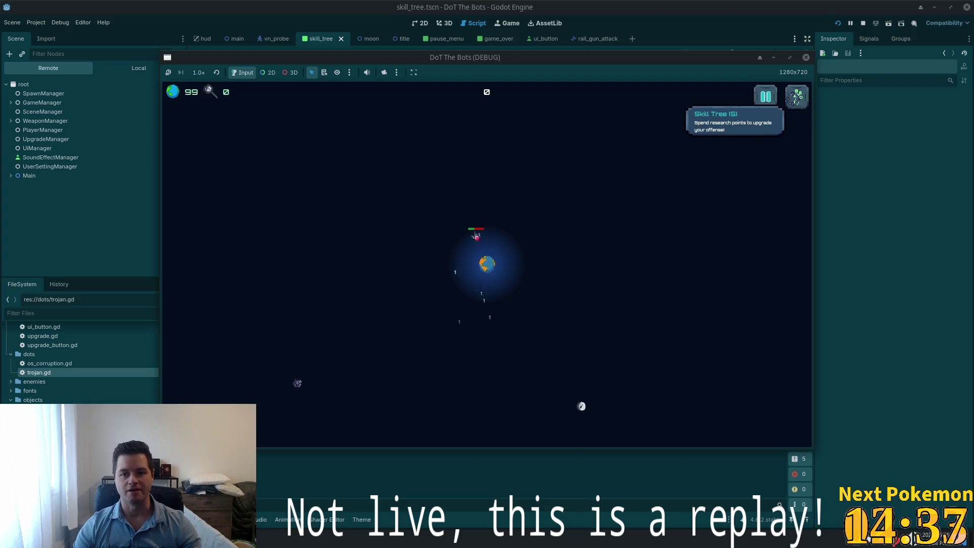
Step: Relaunch the project, start playing, check the Skill Tree, and begin a fresh game
left_click(837, 23)
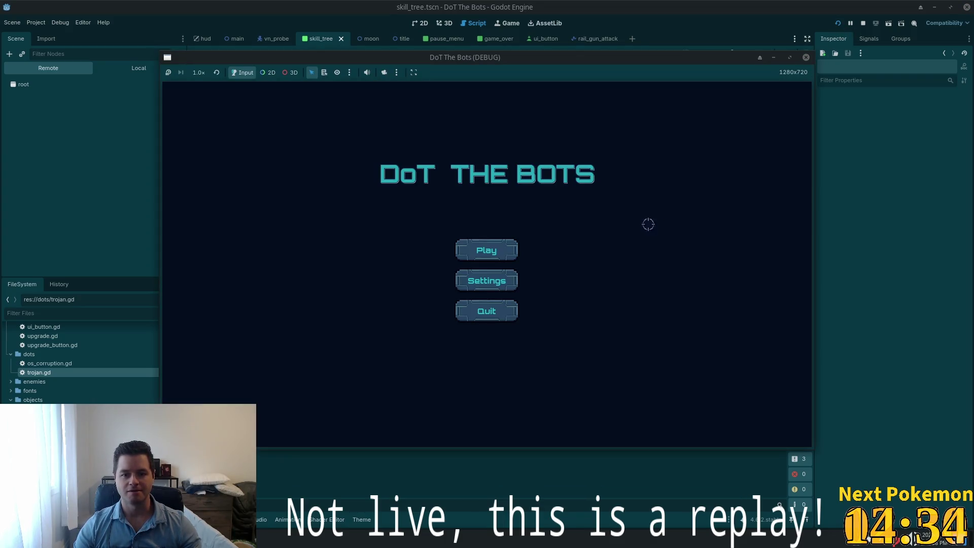
left_click(486, 250)
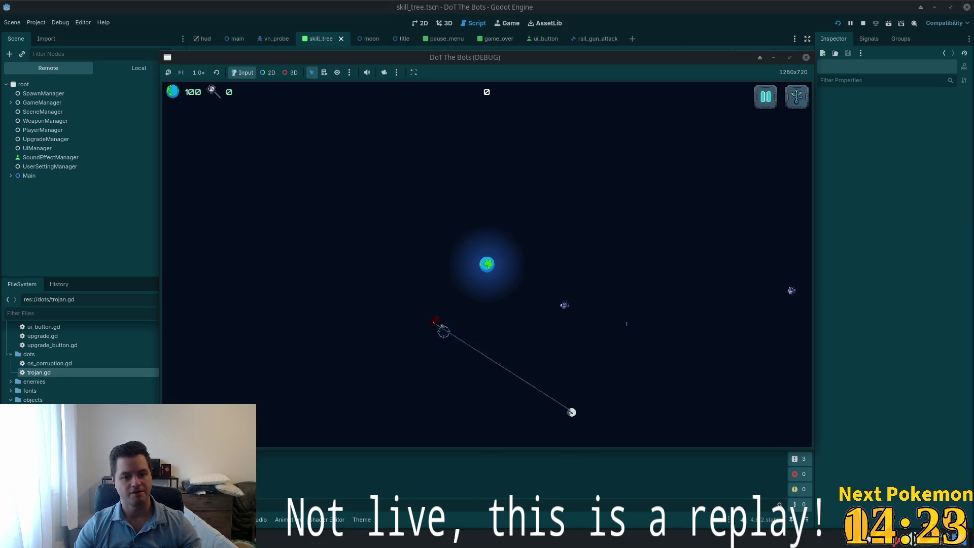
left_click(795, 97)
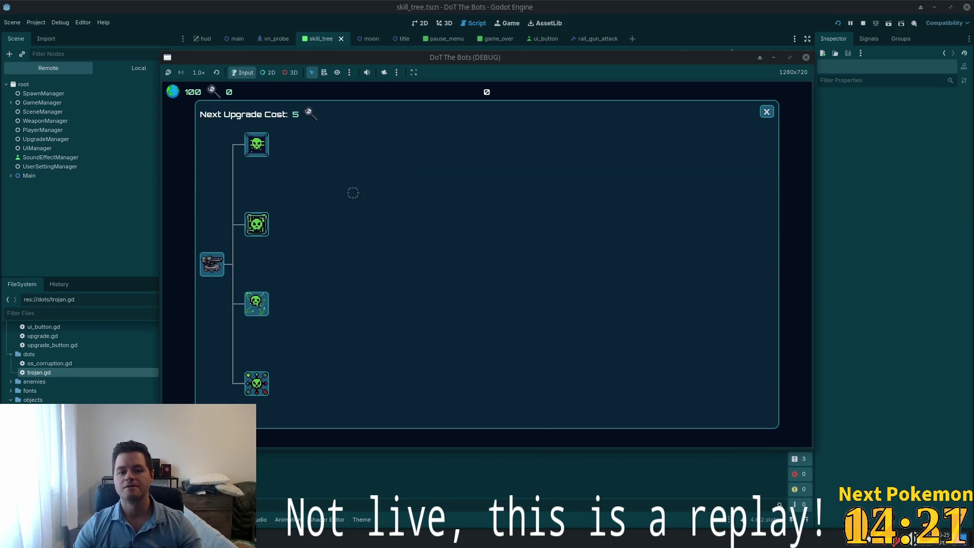
left_click(767, 111)
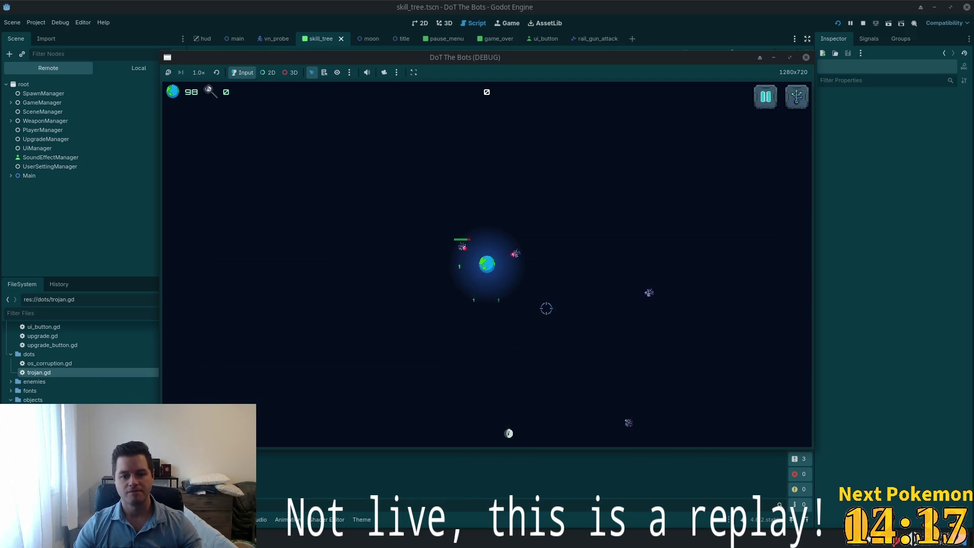
left_click(501, 255)
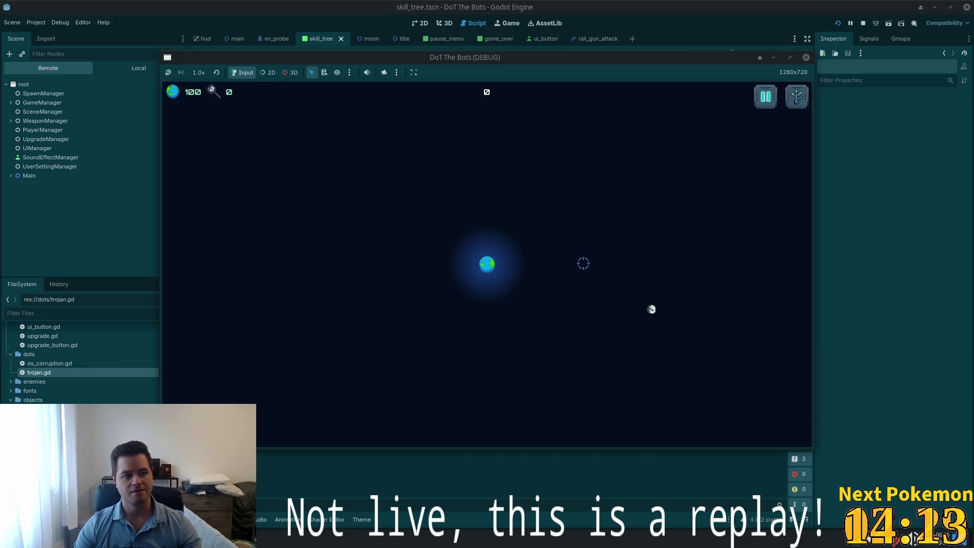
Step: Shoot the enemies on the left, right and below to earn research points
left_click(224, 222)
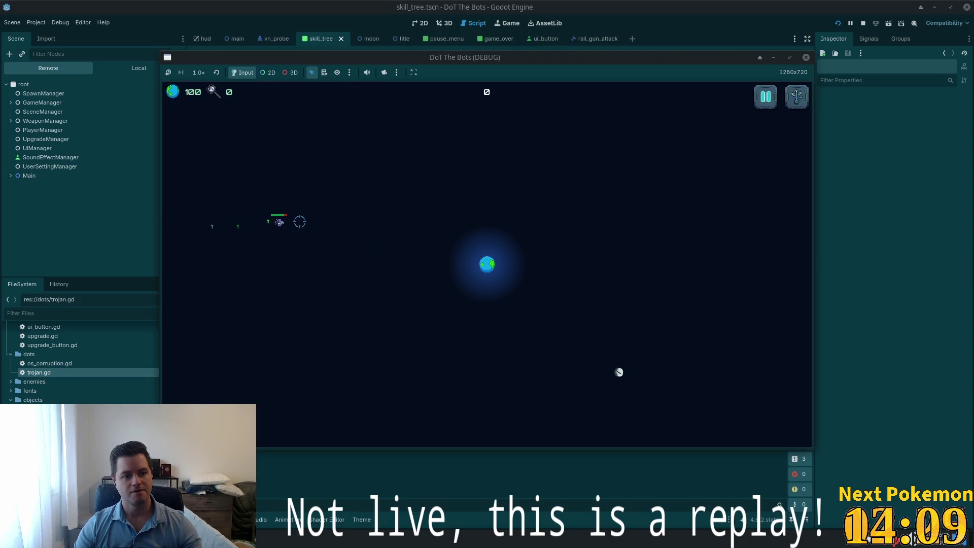
left_click(319, 224)
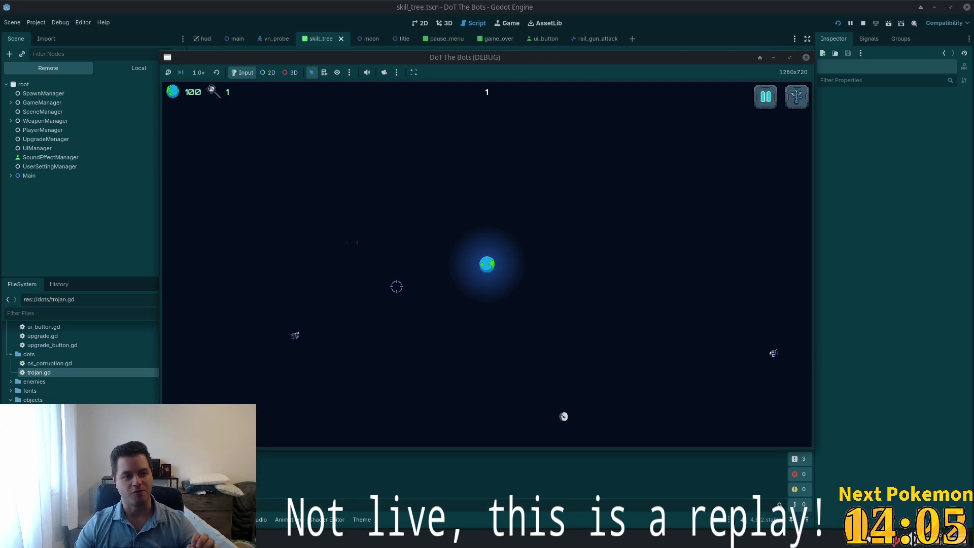
left_click(378, 291)
left_click(614, 303)
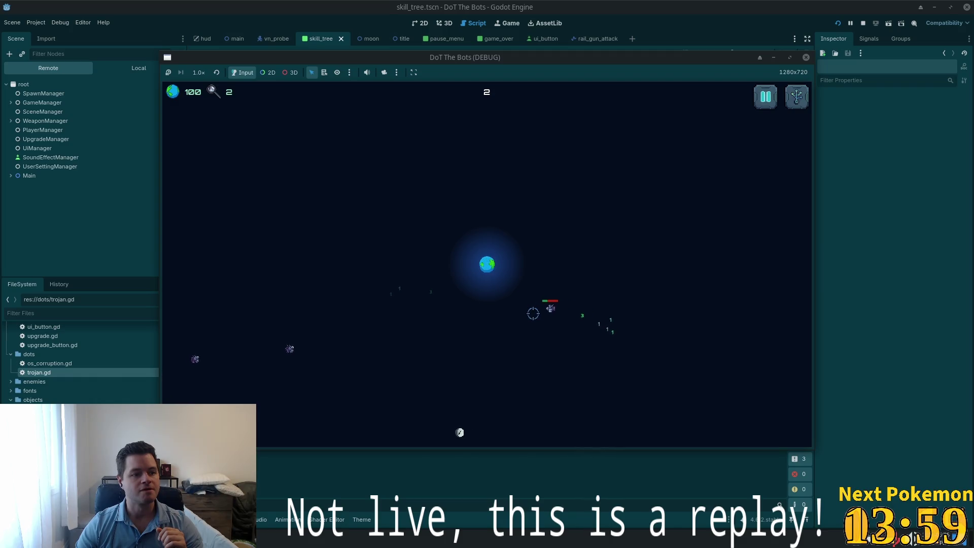
left_click(370, 298)
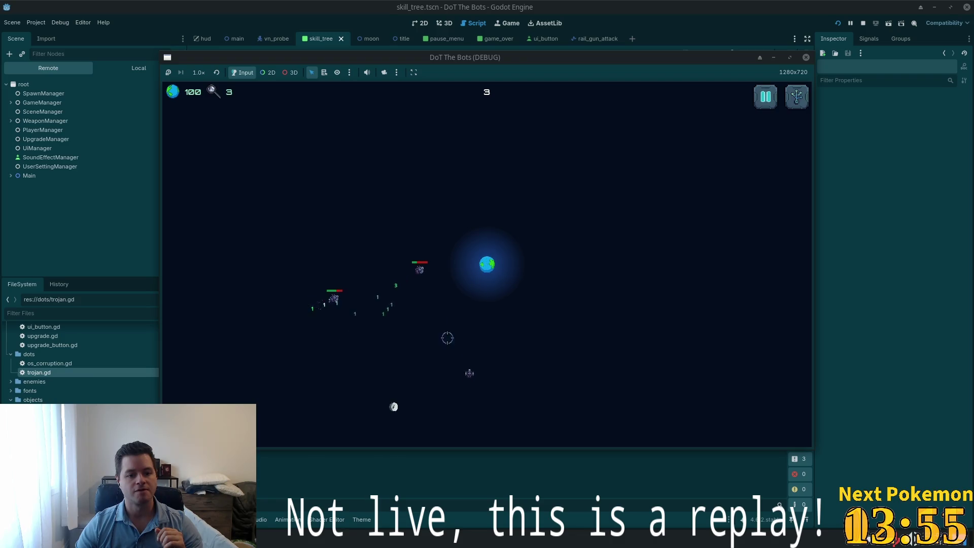
left_click(465, 339)
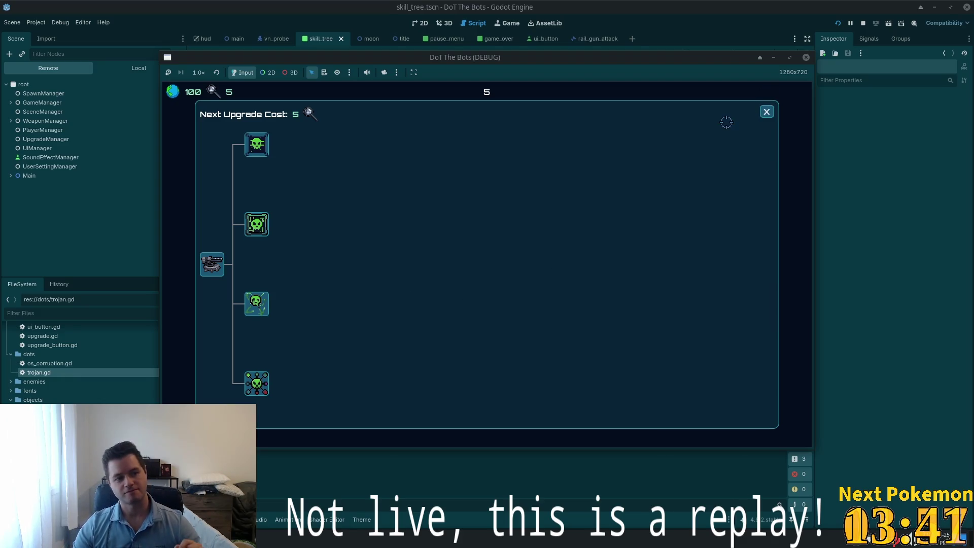
Step: Close the Skill Tree, stop the game with F8, and return to Cursor
left_click(760, 112)
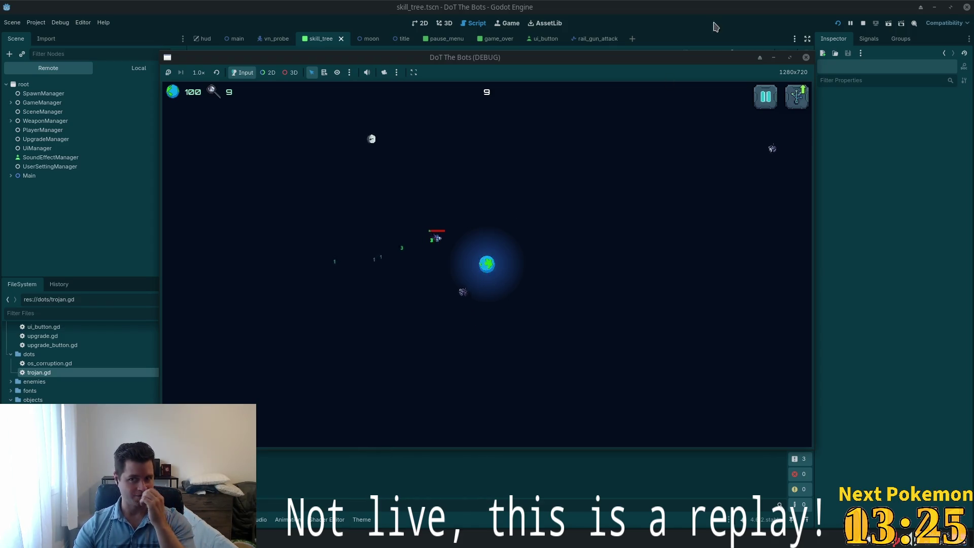
key("F8")
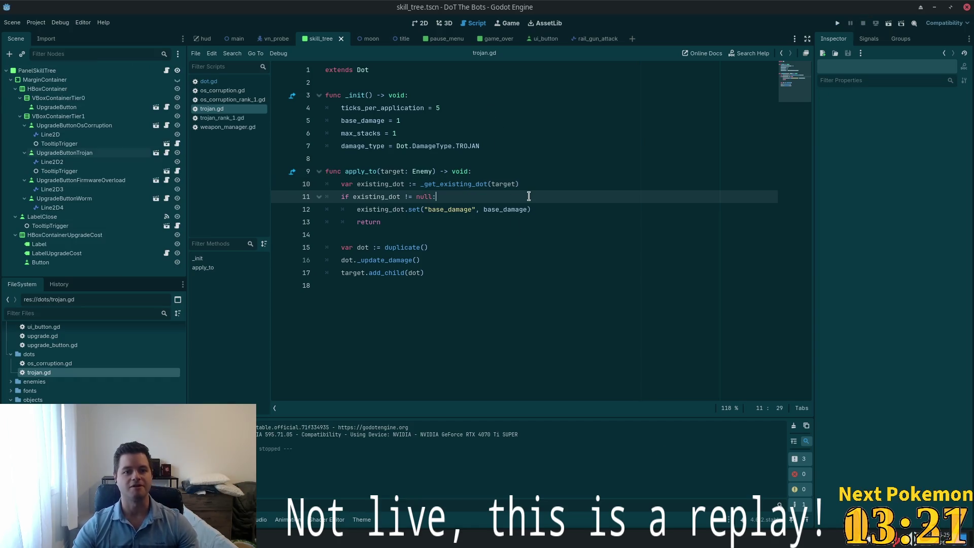
key("alt+Tab")
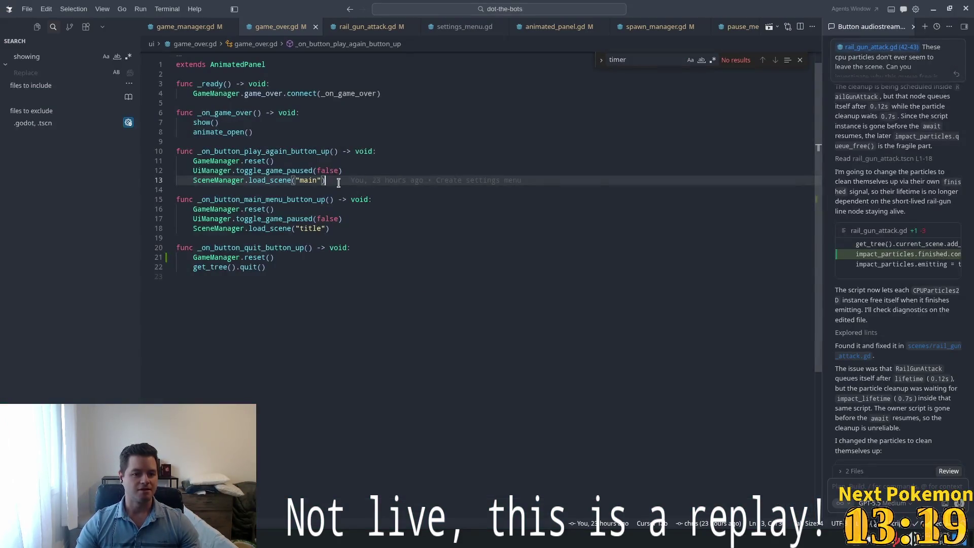
mouse_move(338, 182)
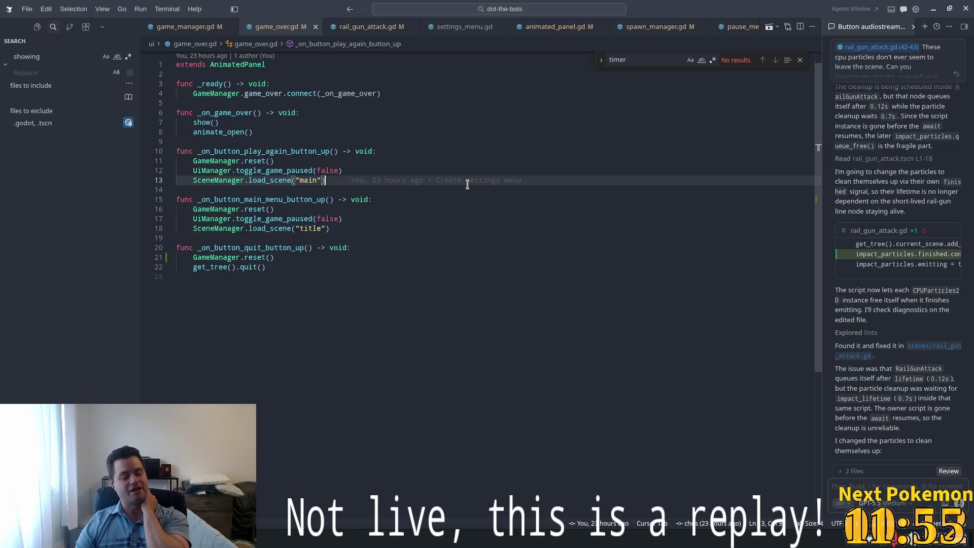
mouse_move(467, 183)
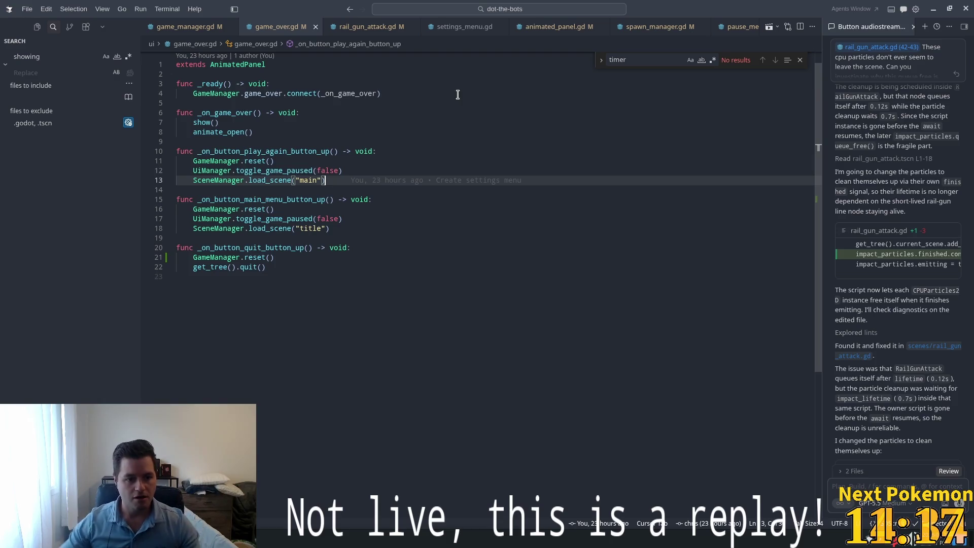
left_click(254, 209)
Step: Follow the quit handler's GameManager.reset call into game_manager.gd and review lines 17–41
double_click(208, 257)
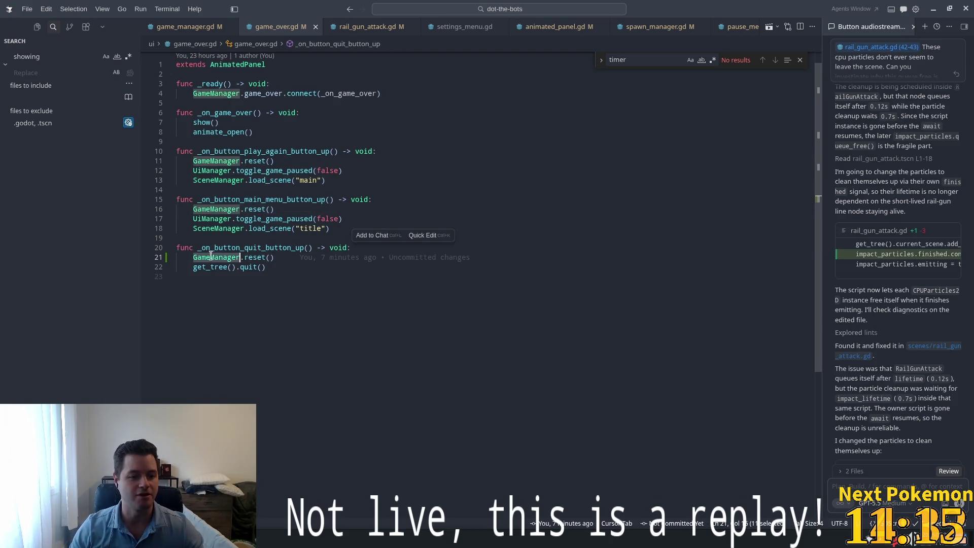
double_click(255, 257)
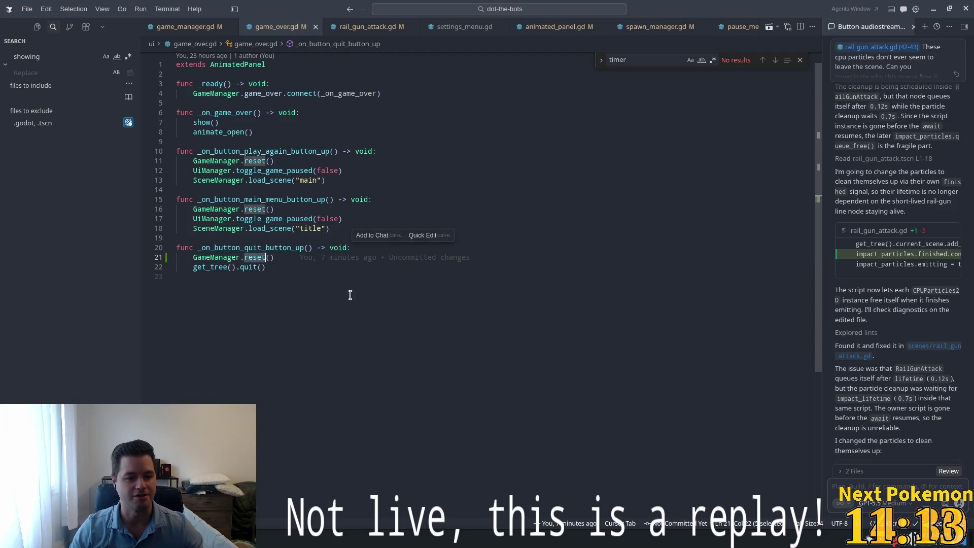
left_click(211, 258, "ctrl")
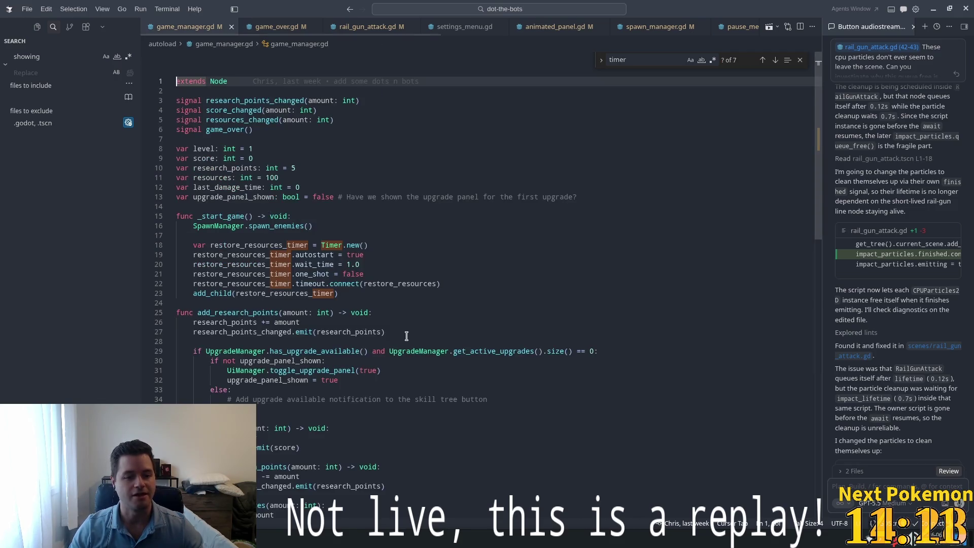
scroll(818, 147, "down", 2)
left_click_drag(801, 160, 790, 388)
scroll(820, 209, "down", 10)
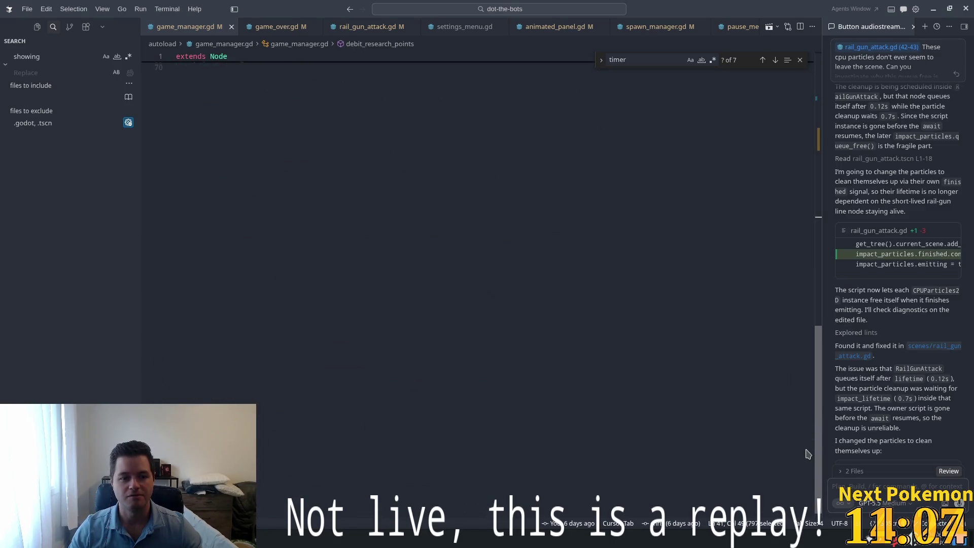
scroll(820, 210, "up", 5)
Step: Jump from line 69 to UpgradeManager's reset, which calls active_upgrades.clear()
left_click(225, 369)
double_click(226, 368)
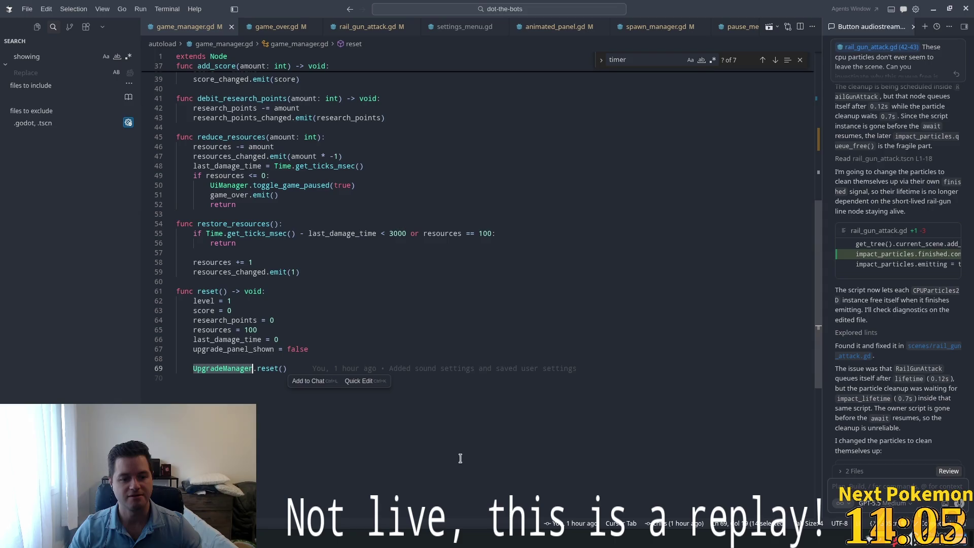
left_click(261, 370, "ctrl")
double_click(269, 270)
double_click(242, 270)
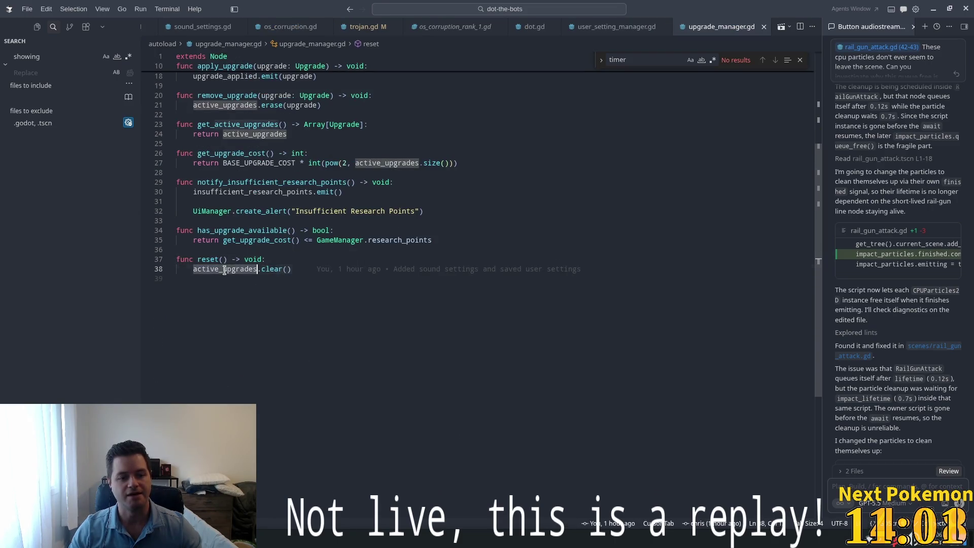
Step: Review the active_upgrades declaration and upgrade_applied signal, then clear the selection
scroll(374, 283, "up", 5)
double_click(244, 146)
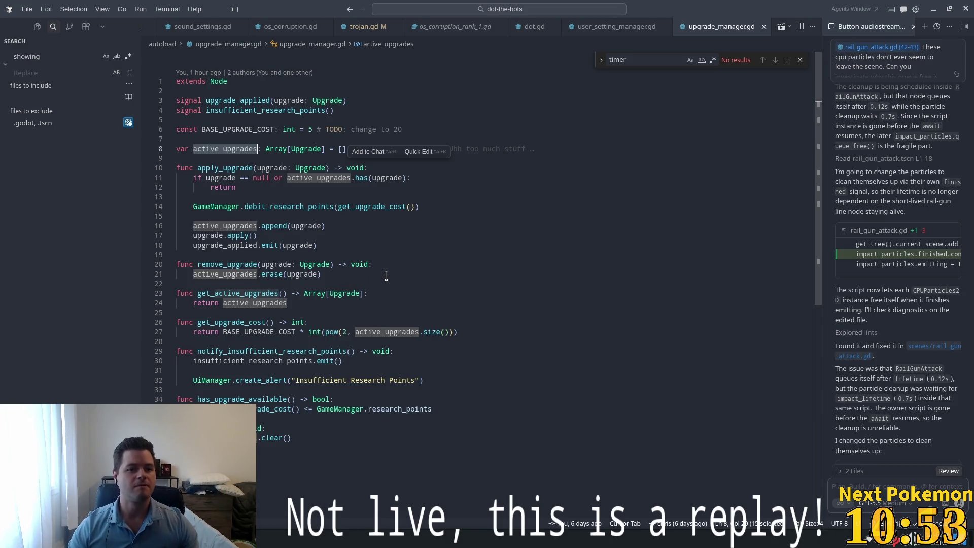
key("Up")
key("Up")
key("Up")
key("ctrl+d")
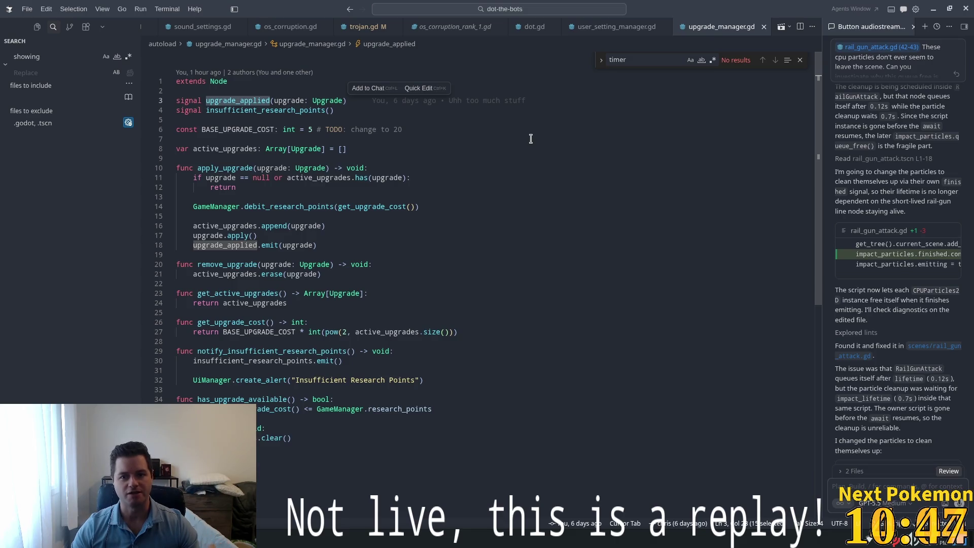
left_click(271, 445)
double_click(266, 438)
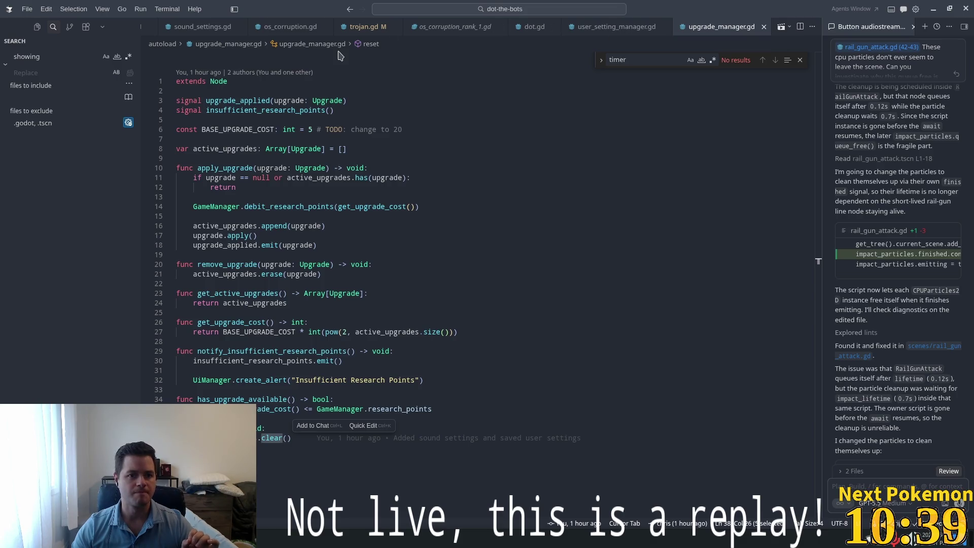
left_click(433, 79)
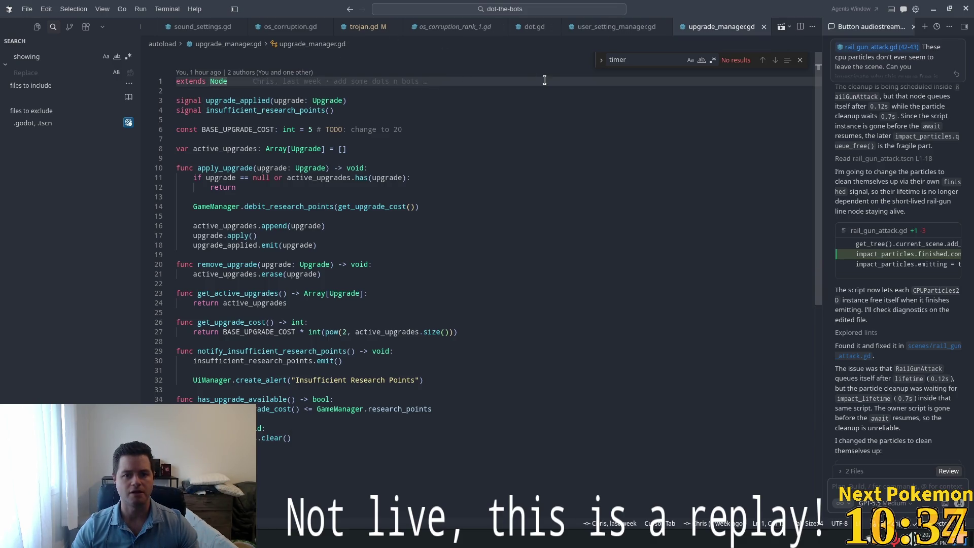
Step: Open pause_menu.gd by searching 'pause' in the Ctrl+P file finder
key("ctrl+p")
type("pause")
key("Return")
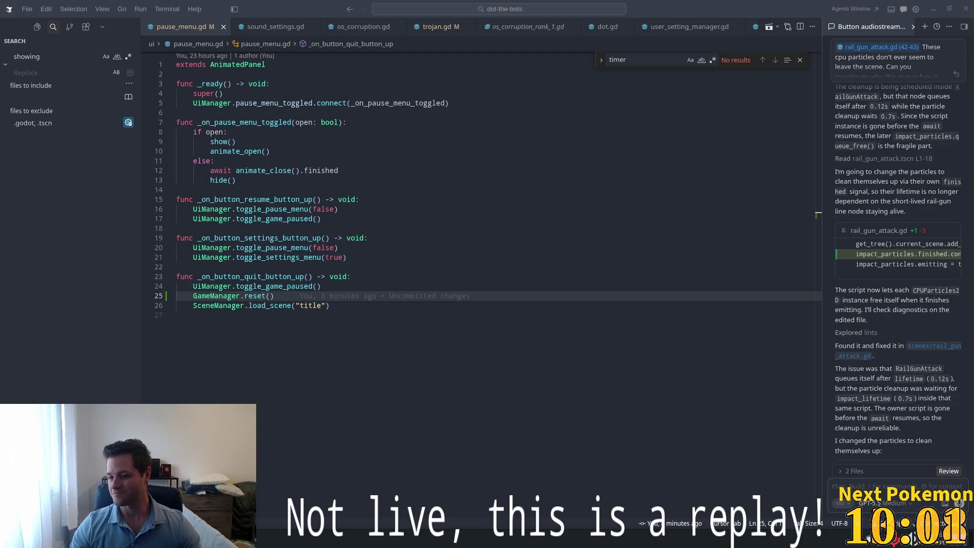
Step: Review pause_menu.gd's resume and quit button handlers, including the load_scene line
left_click(415, 239)
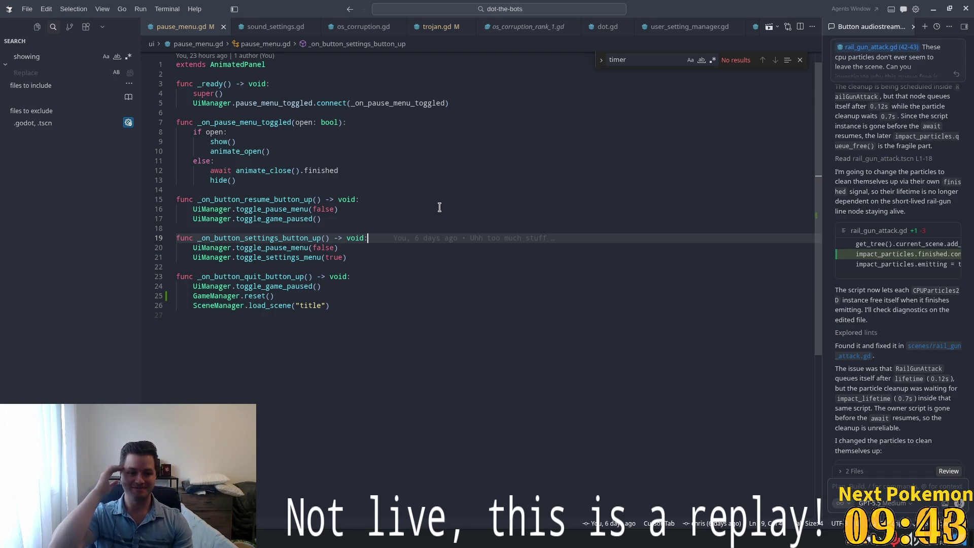
left_click(481, 218)
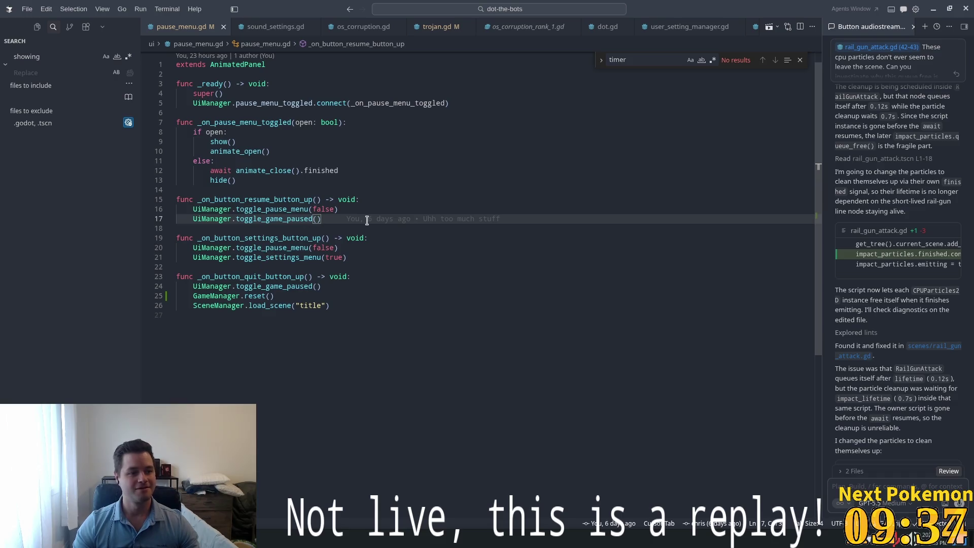
scroll(376, 304, "down", 2)
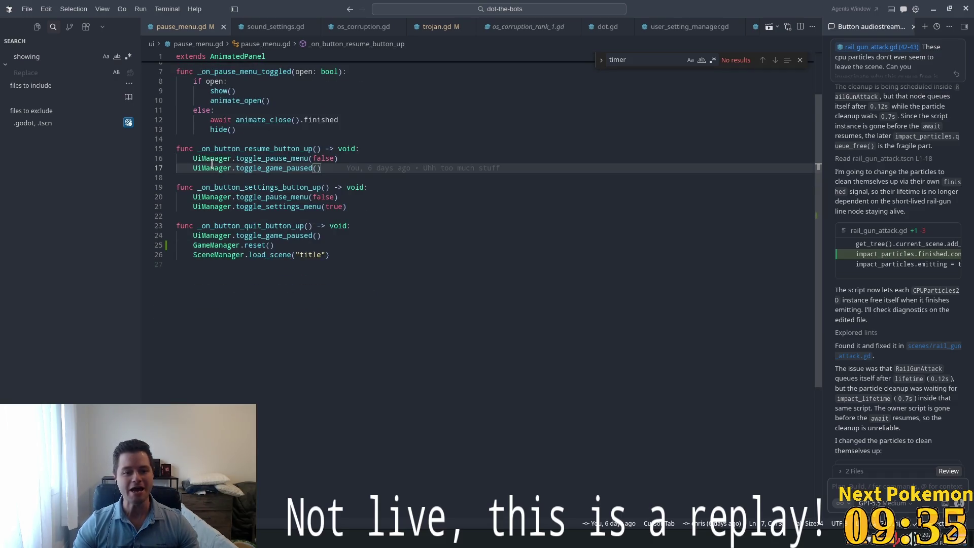
left_click(338, 226)
scroll(330, 325, "up", 3)
left_click(285, 323)
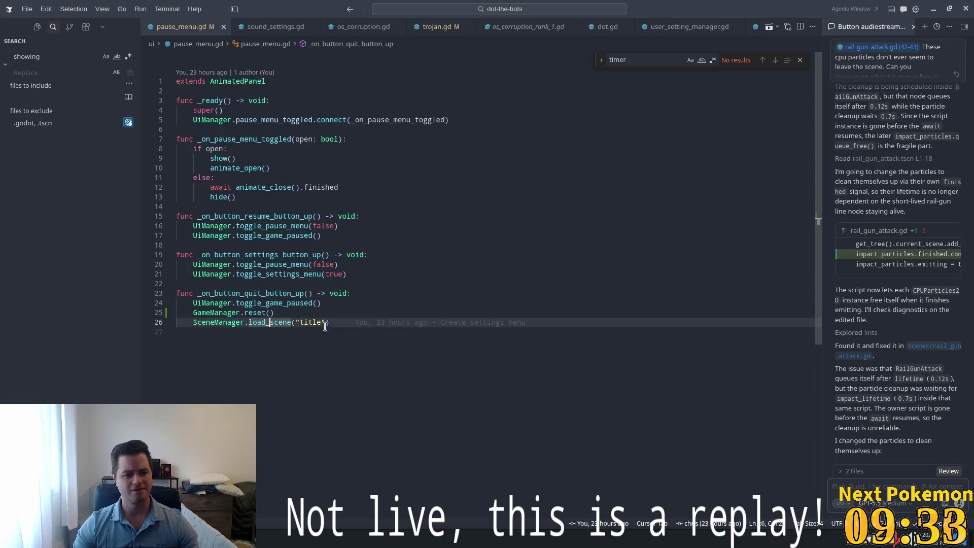
left_click(270, 322)
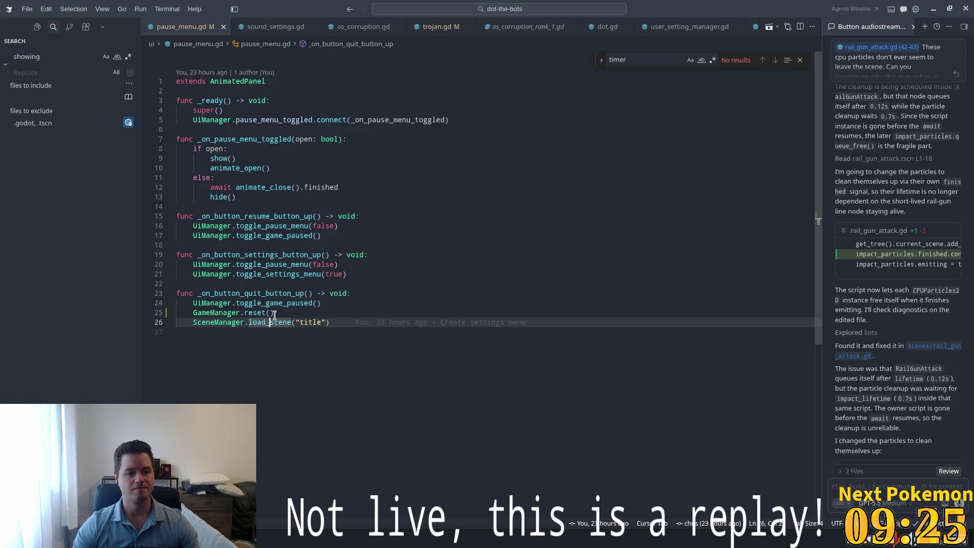
left_click(285, 311)
Step: Inspect toggle_settings_menu, the _on_button_quit_button_up handler and its load_scene call on line 26
double_click(254, 273)
key("ctrl+v")
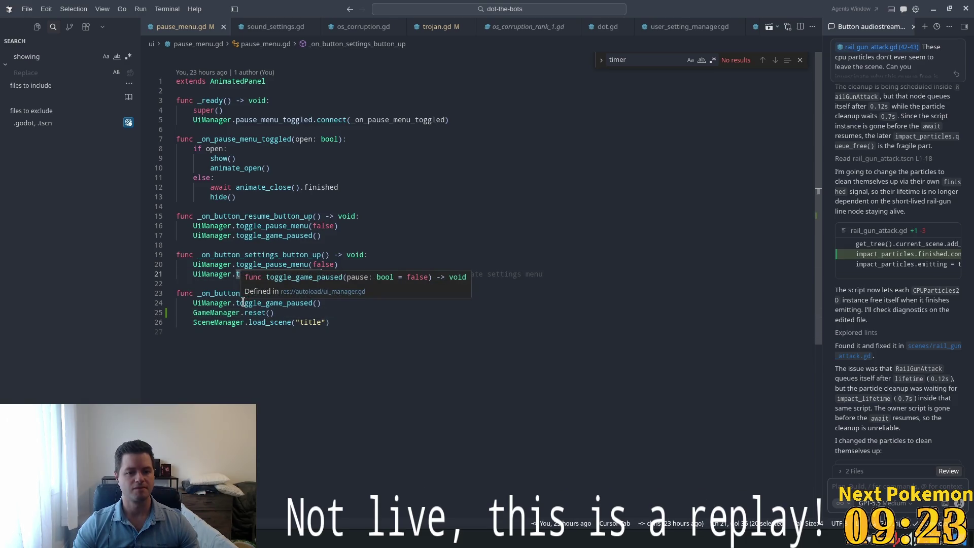
left_click(319, 306)
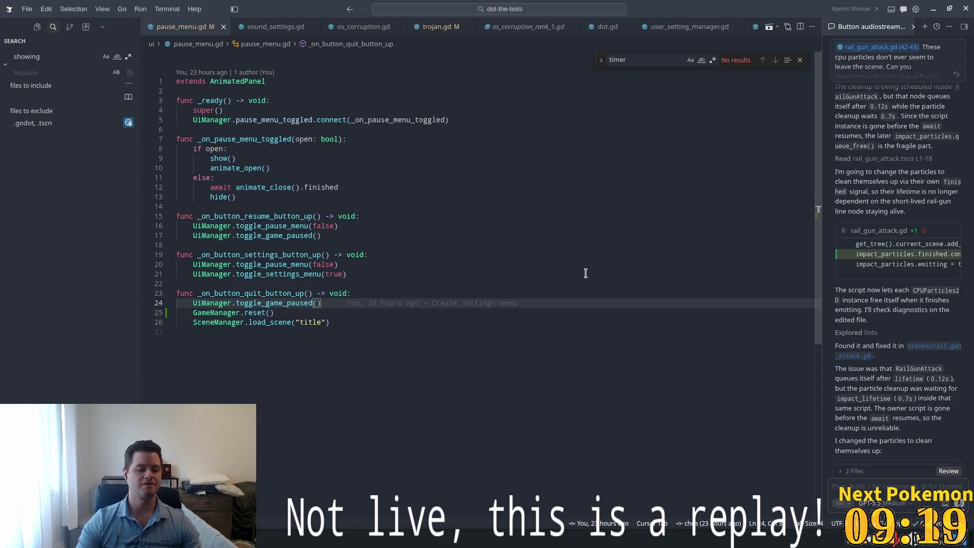
left_click(274, 293)
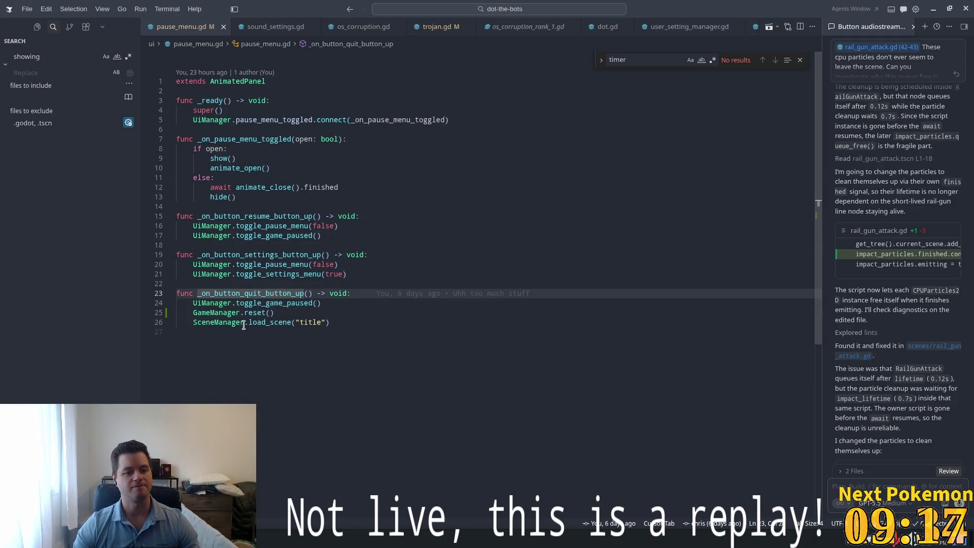
left_click_drag(193, 322, 375, 325)
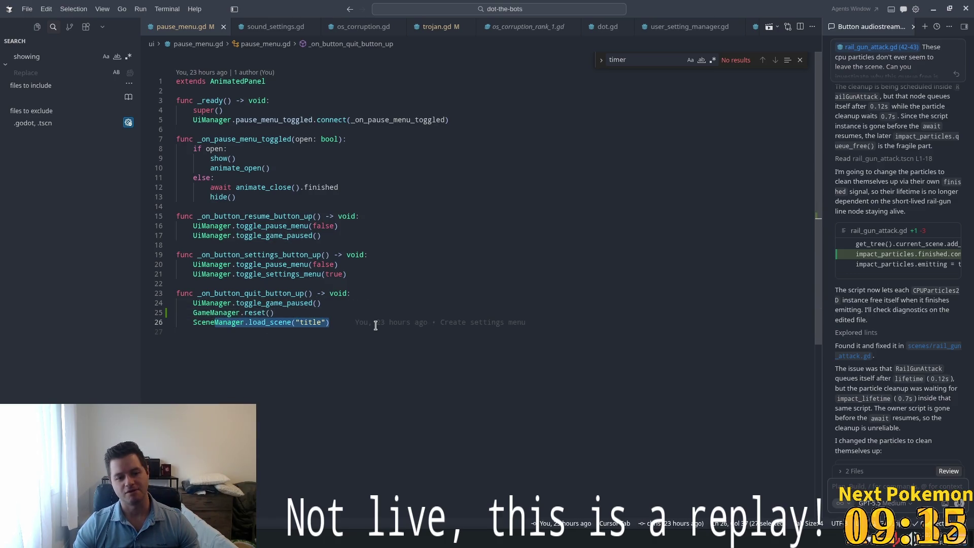
mouse_move(375, 325)
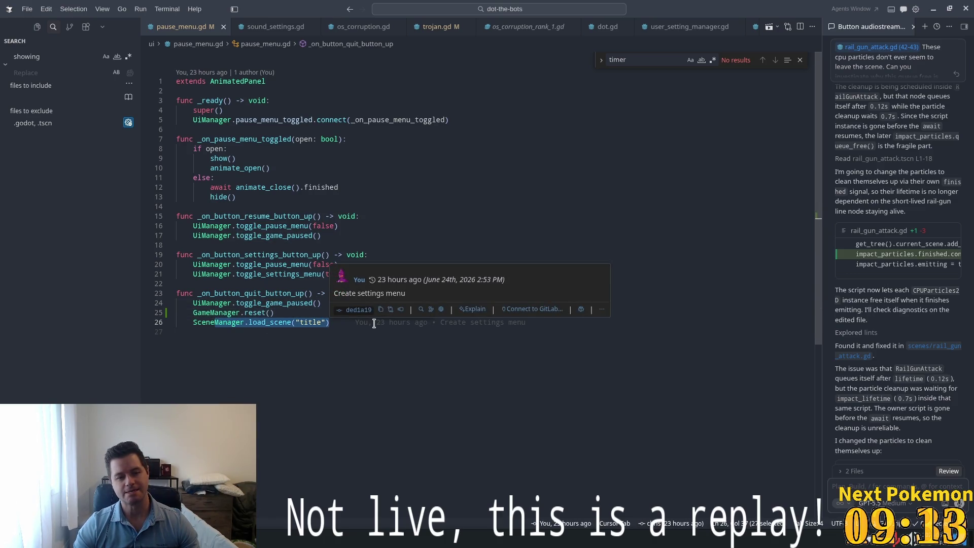
left_click(299, 294)
Step: Go from the GameManager.reset call on line 25 to its definition in game_manager.gd
left_click(275, 313)
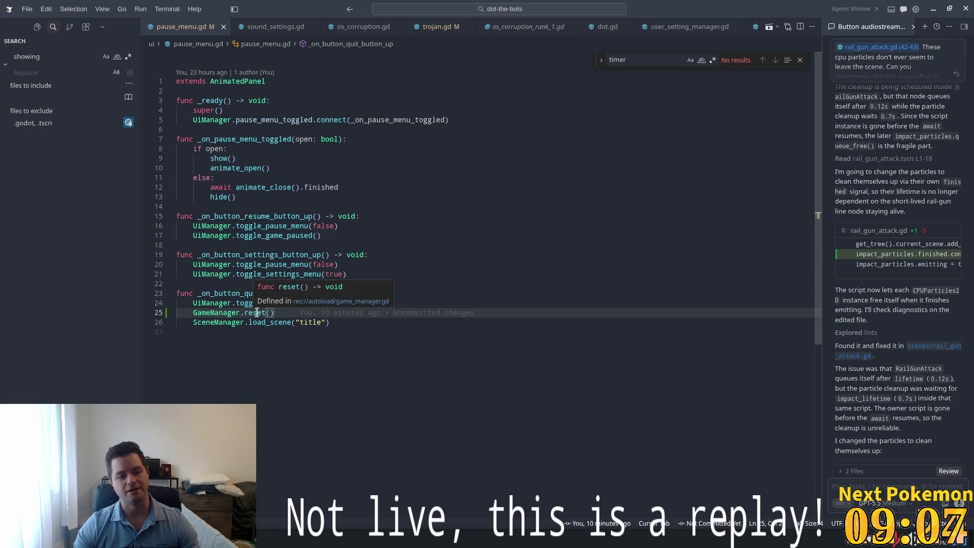
double_click(257, 313)
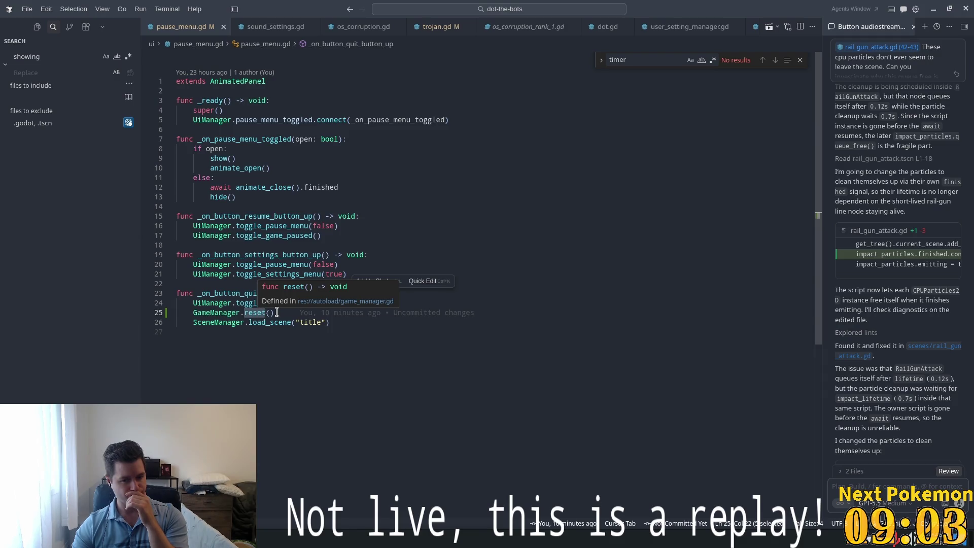
left_click(275, 313)
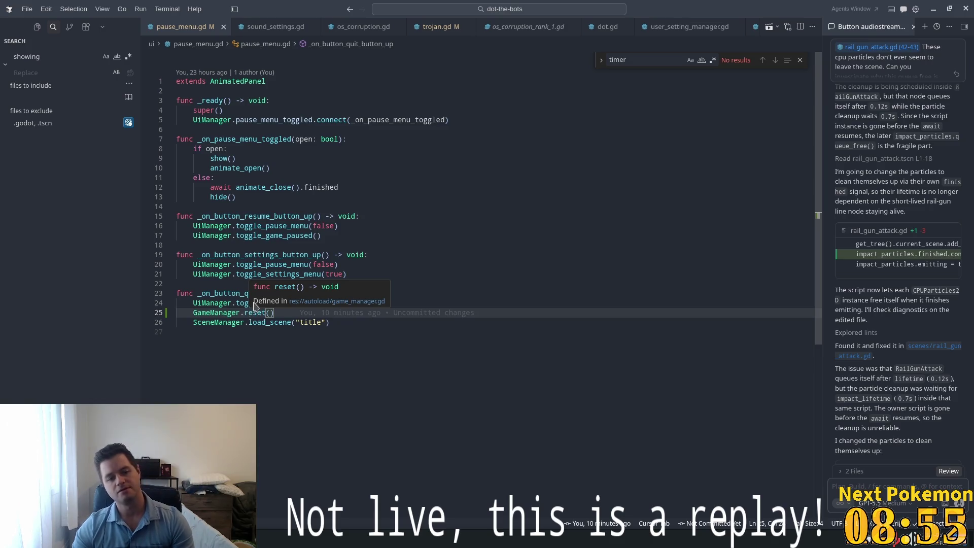
double_click(258, 313)
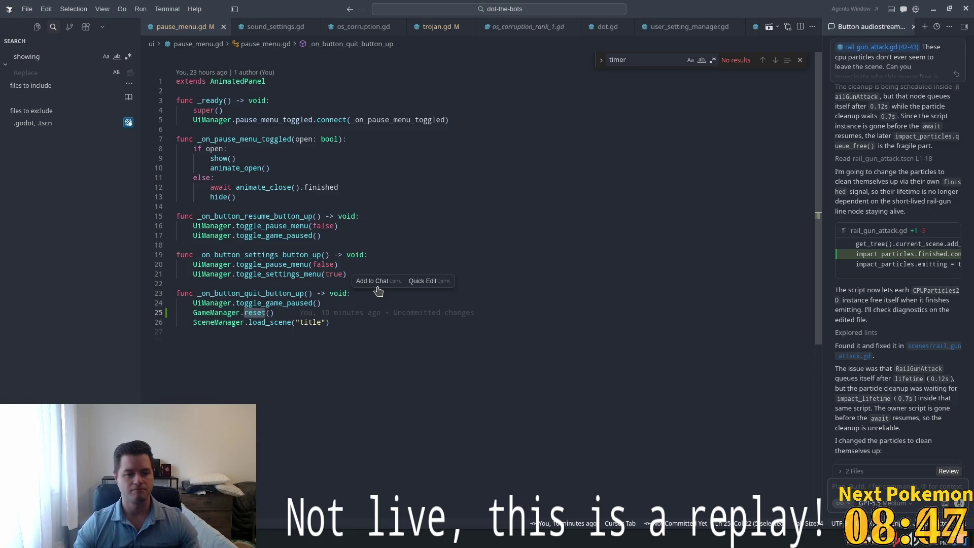
left_click(255, 313, "ctrl")
double_click(253, 291)
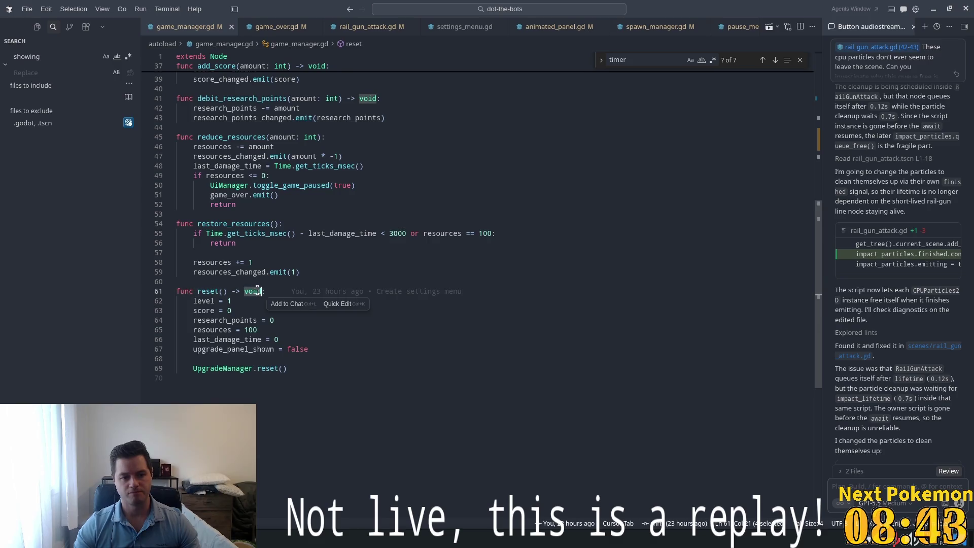
Step: In game_manager.gd, make reset() return Signal and return UpgradeManager.reset()
type("Sig")
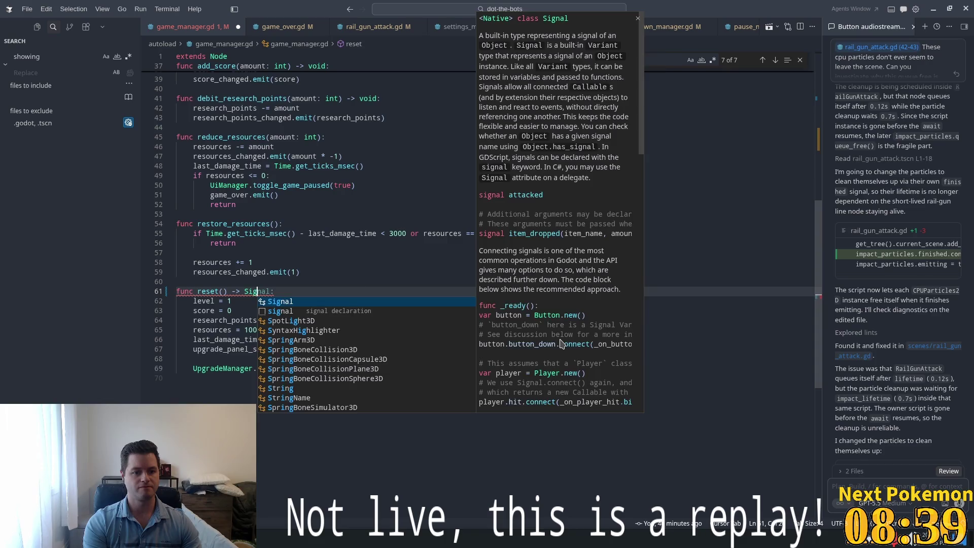
key("Tab")
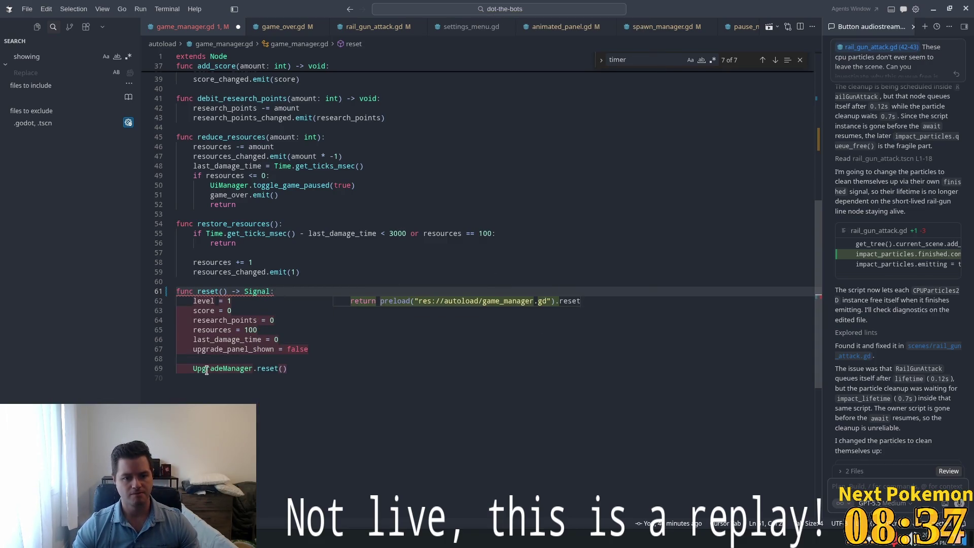
left_click(193, 368)
type("return")
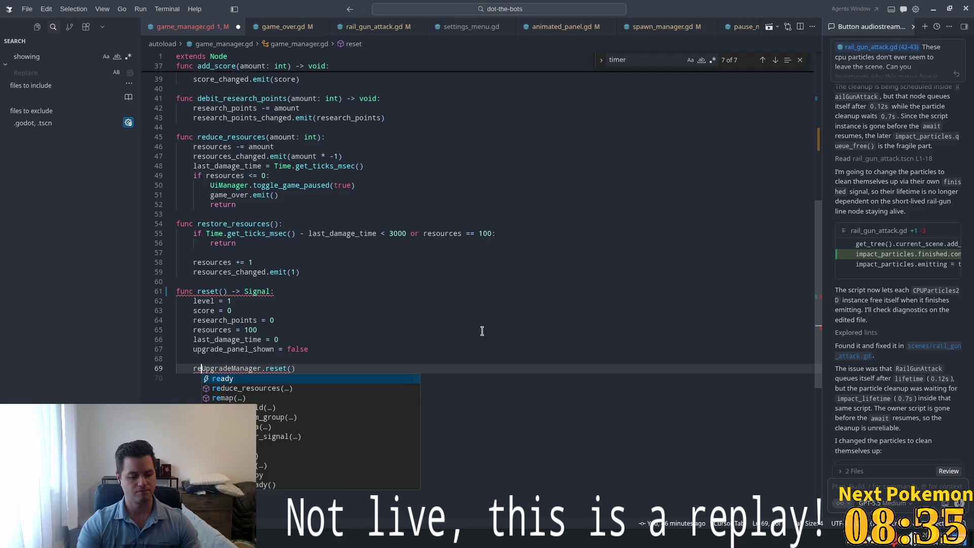
Step: In upgrade_manager.gd's reset(), add a final 'return true' line
left_click(270, 339)
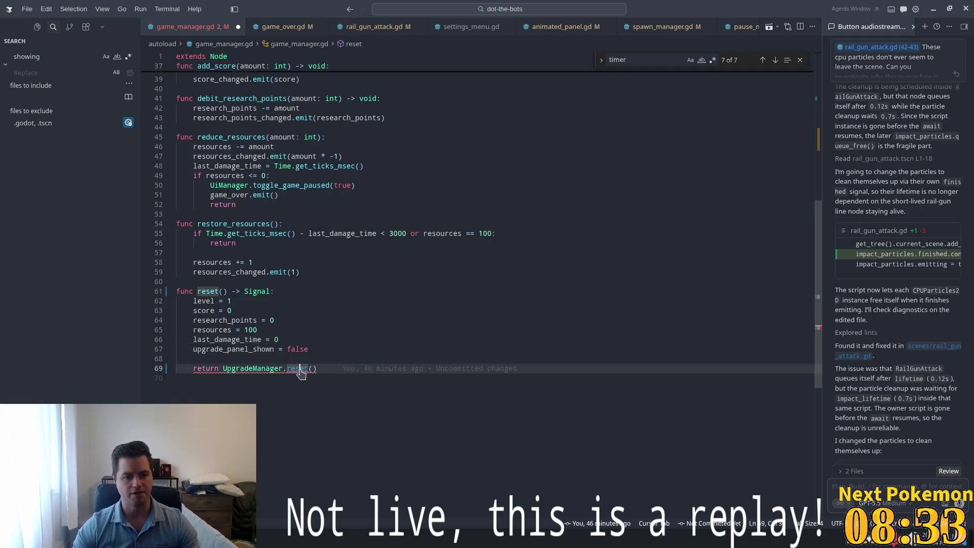
left_click(294, 368, "ctrl")
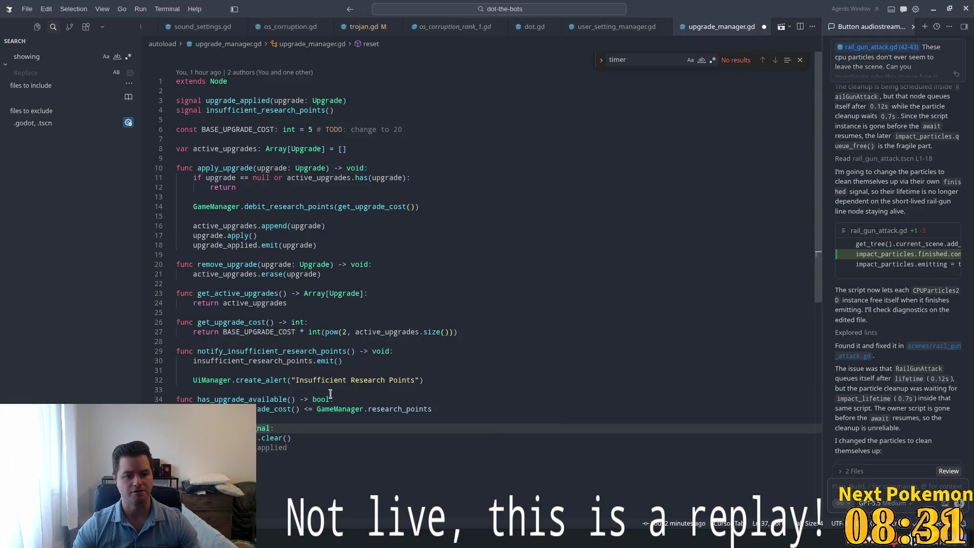
scroll(335, 408, "down", 3)
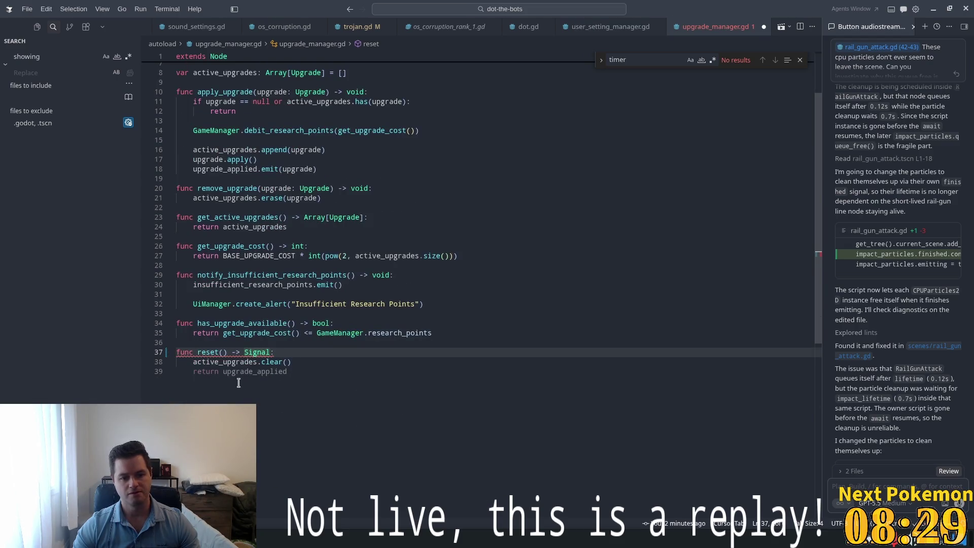
left_click(279, 376)
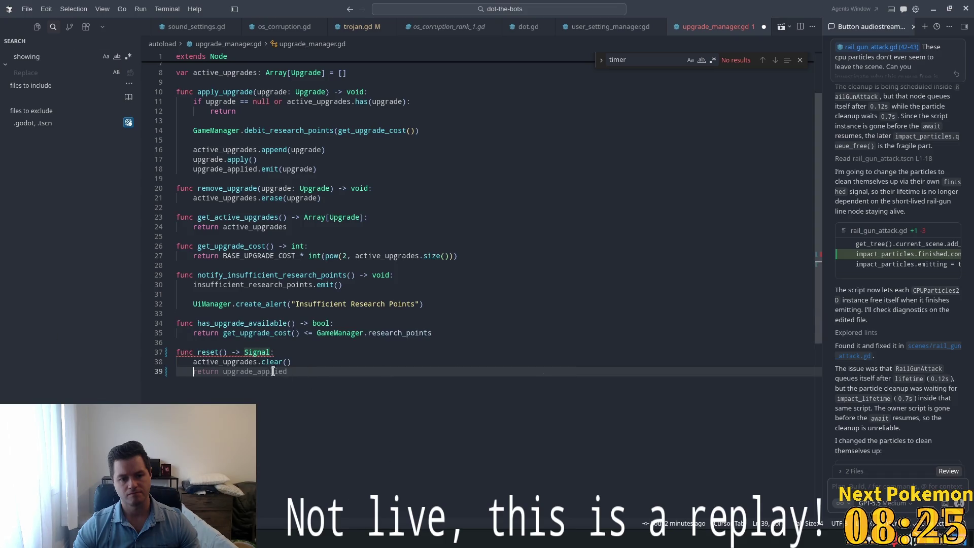
key("Tab")
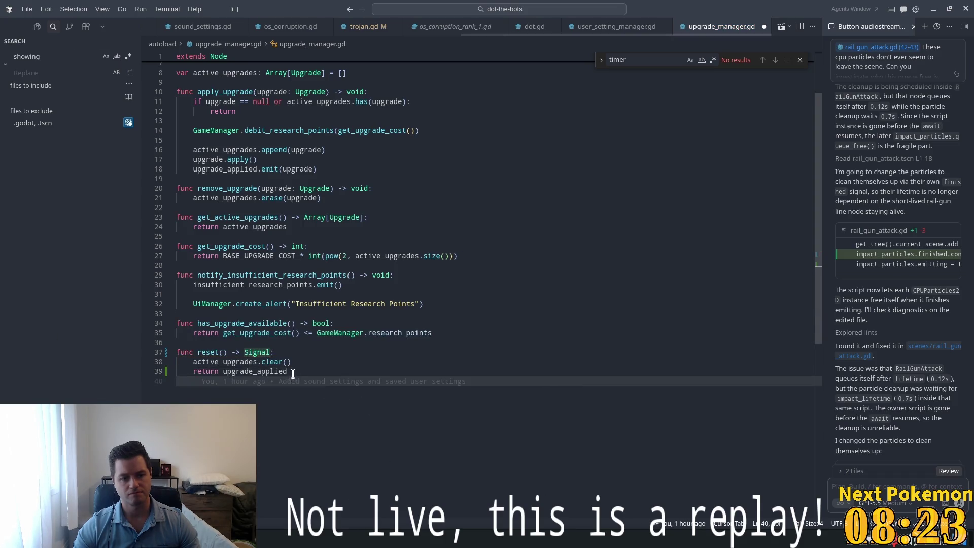
key("ctrl+shift+Left")
type("S")
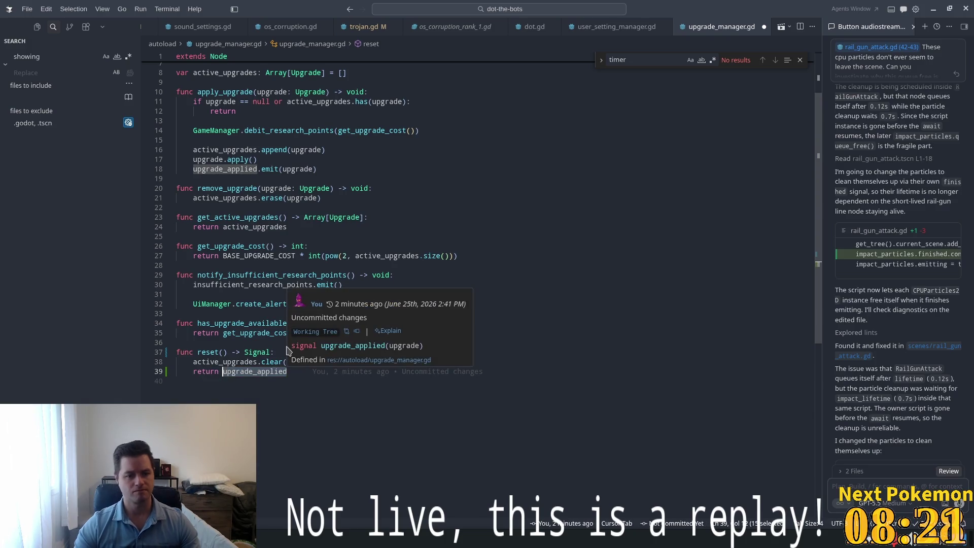
type("ignal.new().co")
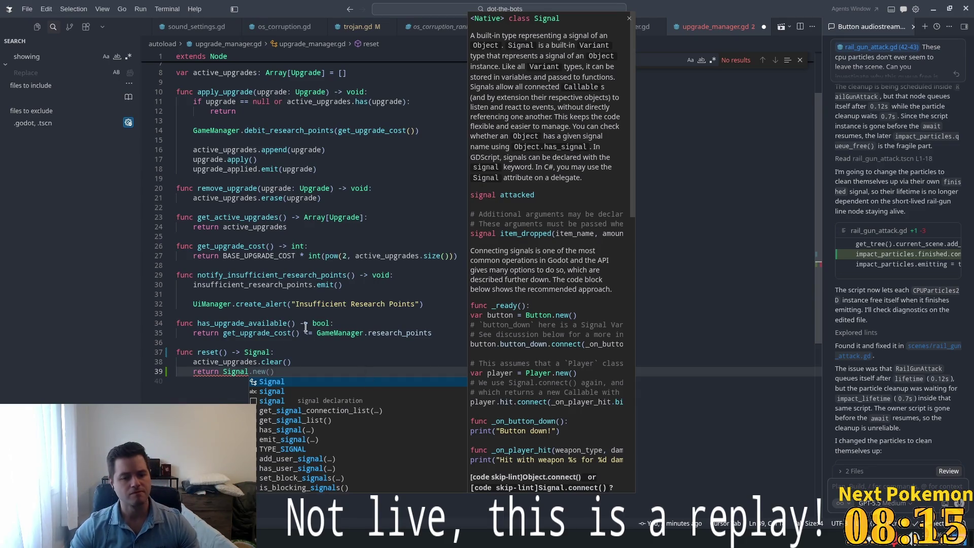
key("Tab")
type(".co")
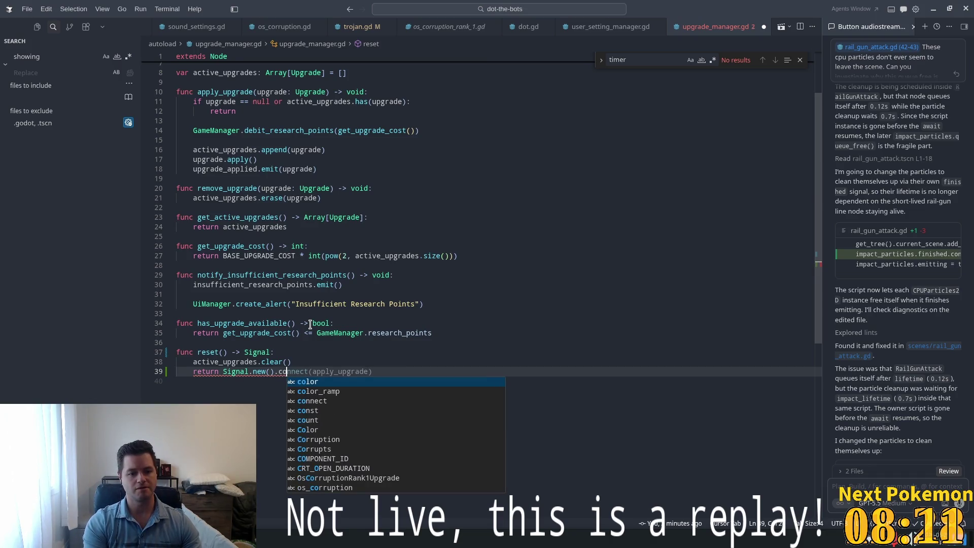
key("BackSpace")
key("BackSpace")
key("BackSpace")
key("BackSpace")
key("BackSpace")
key("BackSpace")
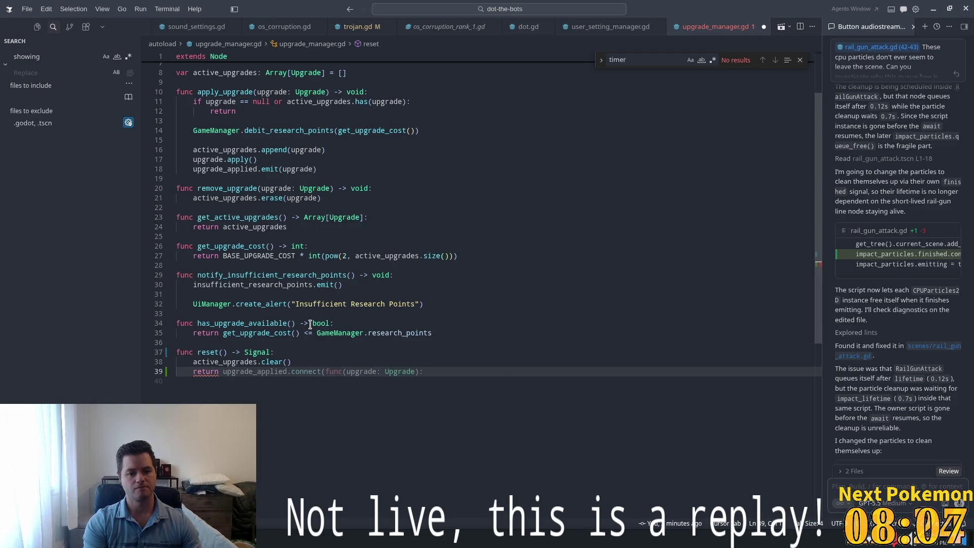
type("true")
key("Escape")
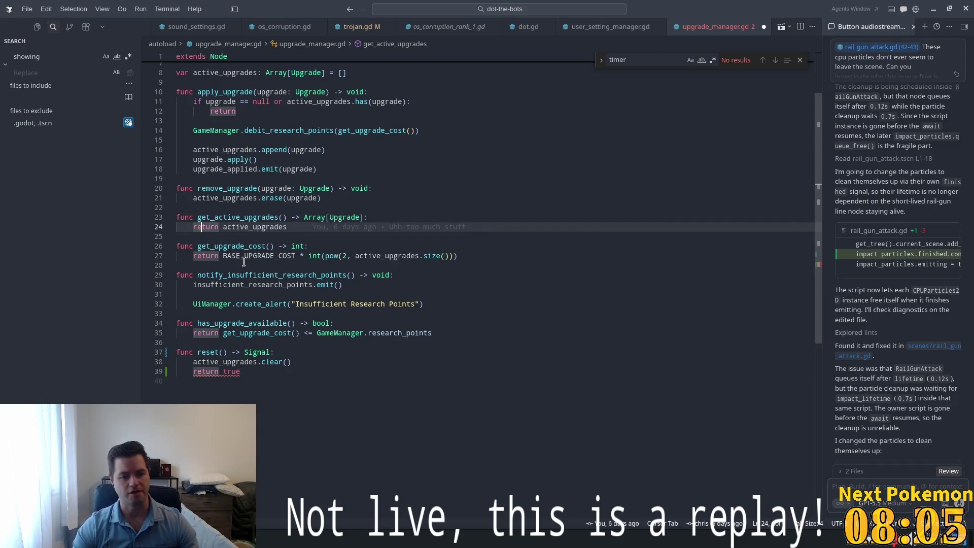
Step: Attach the reset function to the AI chat with Ctrl+L and start the question
key("shift+Home")
key("shift+Up")
key("shift+Up")
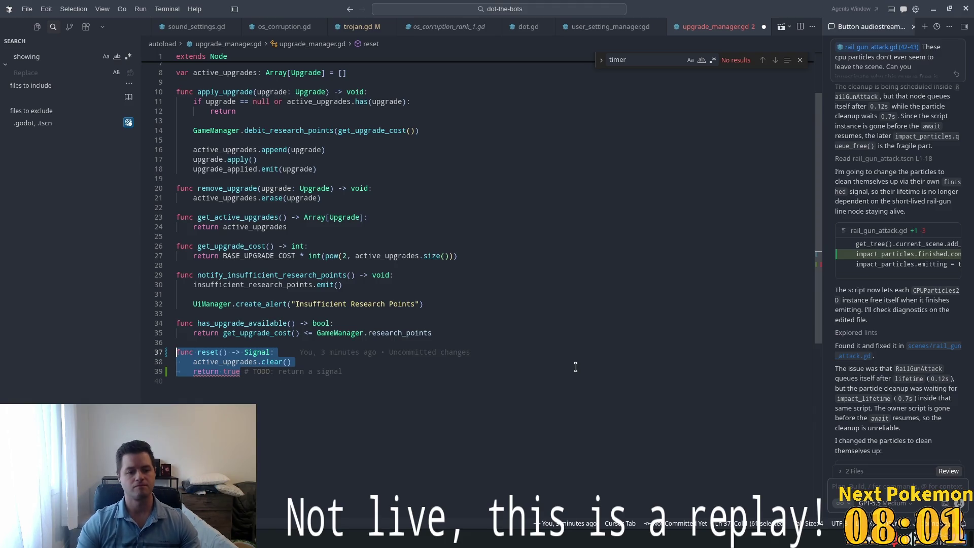
key("ctrl+l")
type("how do i")
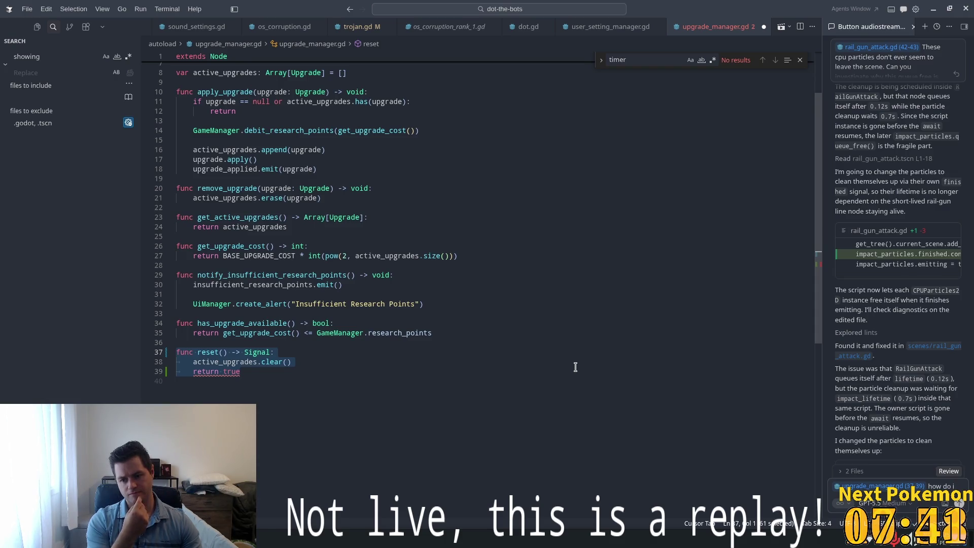
Step: Ask how reset() can return a completed signal so quitting waits for active_upgrades to clear
type("return a d")
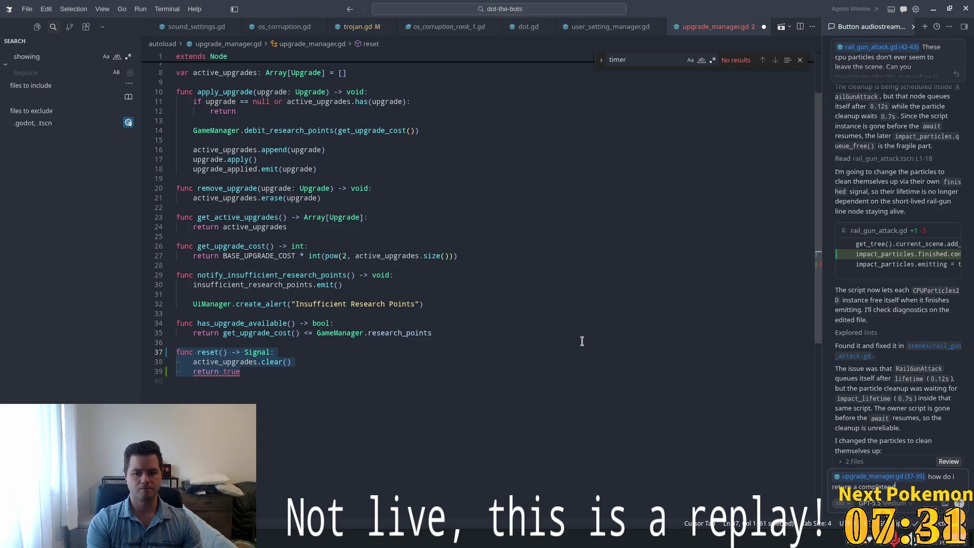
type("signal so")
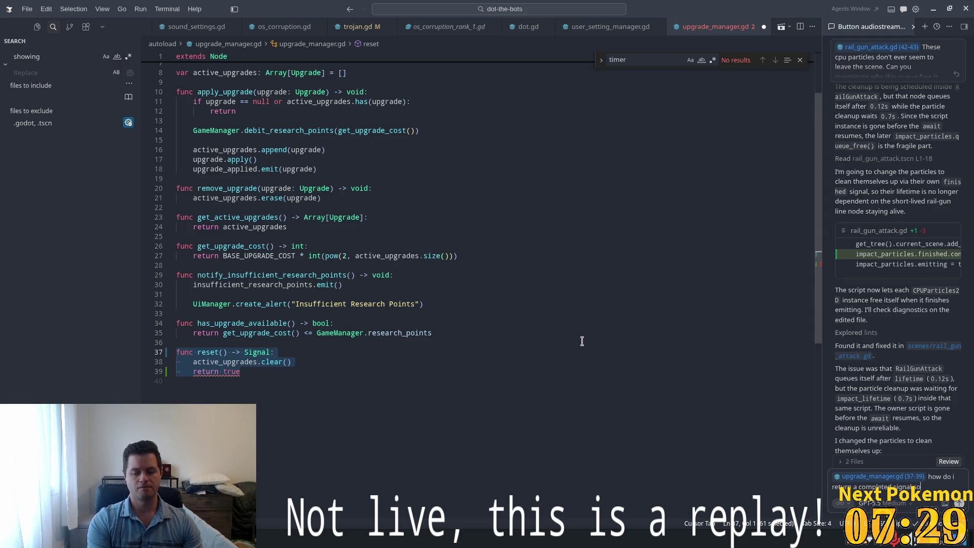
type(" that the pause")
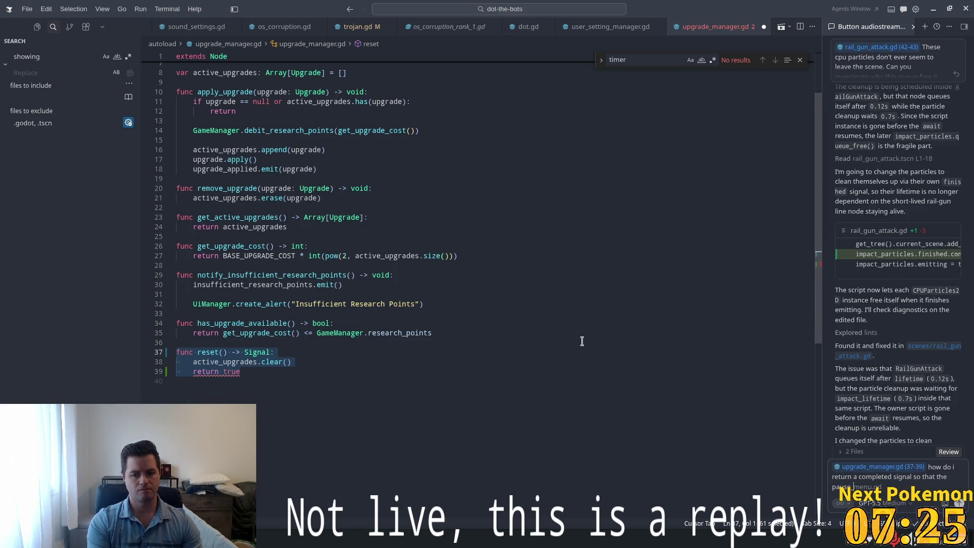
type(" quit function can wait un")
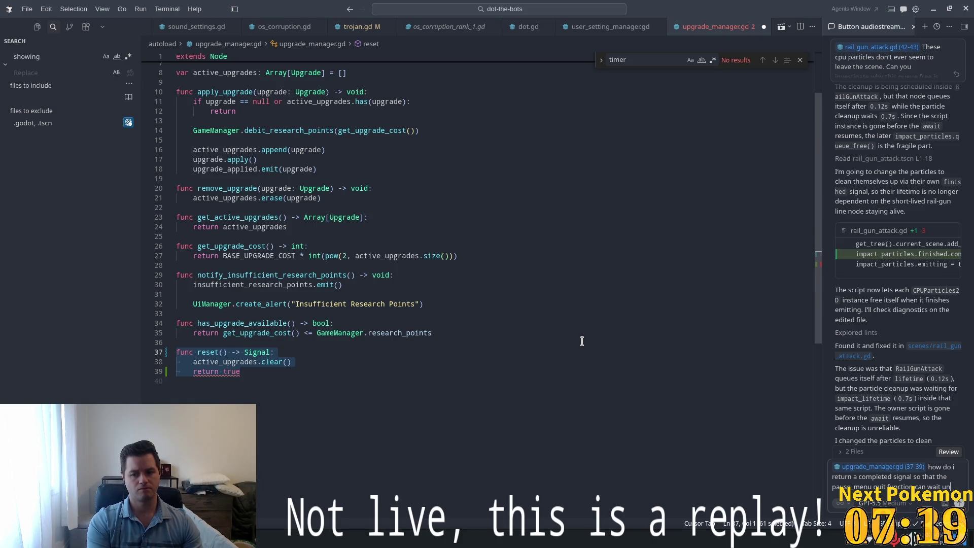
type("til the active ")
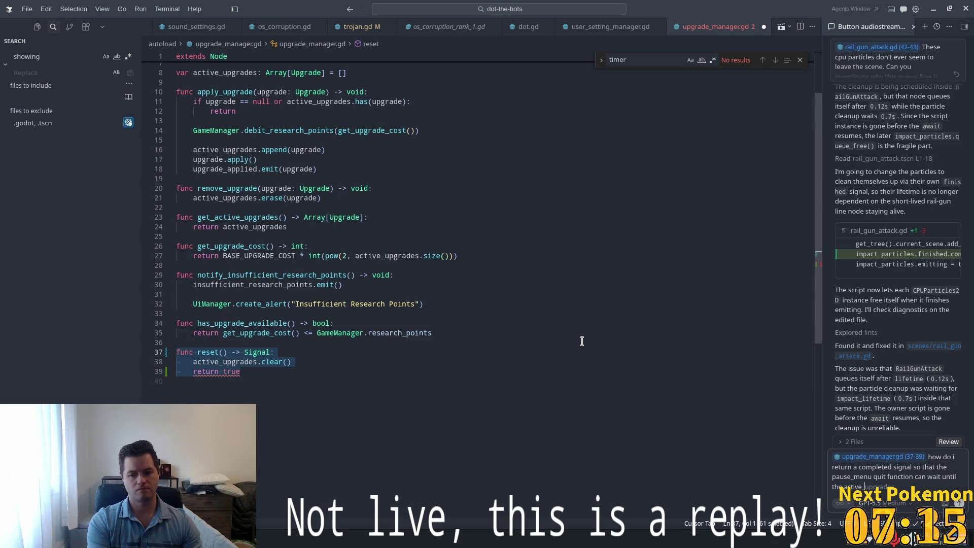
type("grades is")
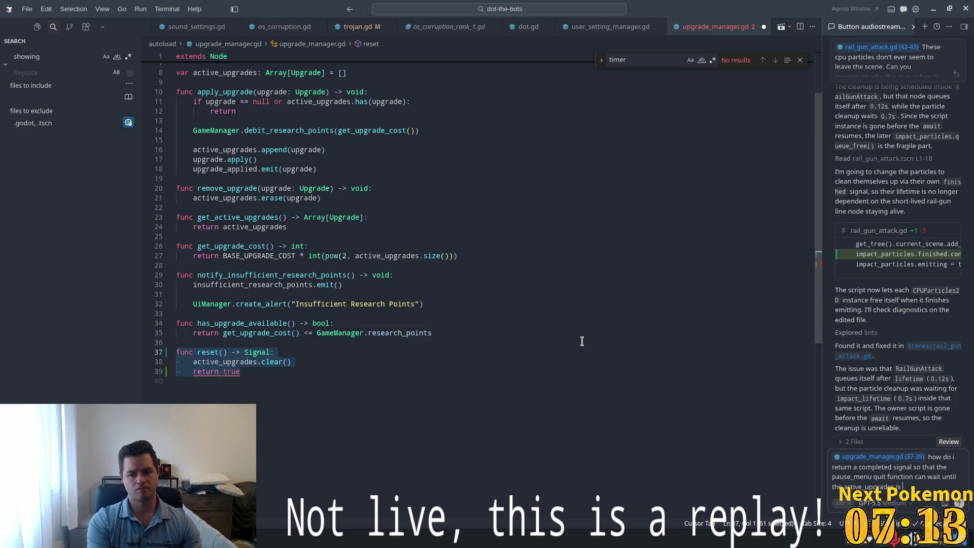
type(" cleefore ")
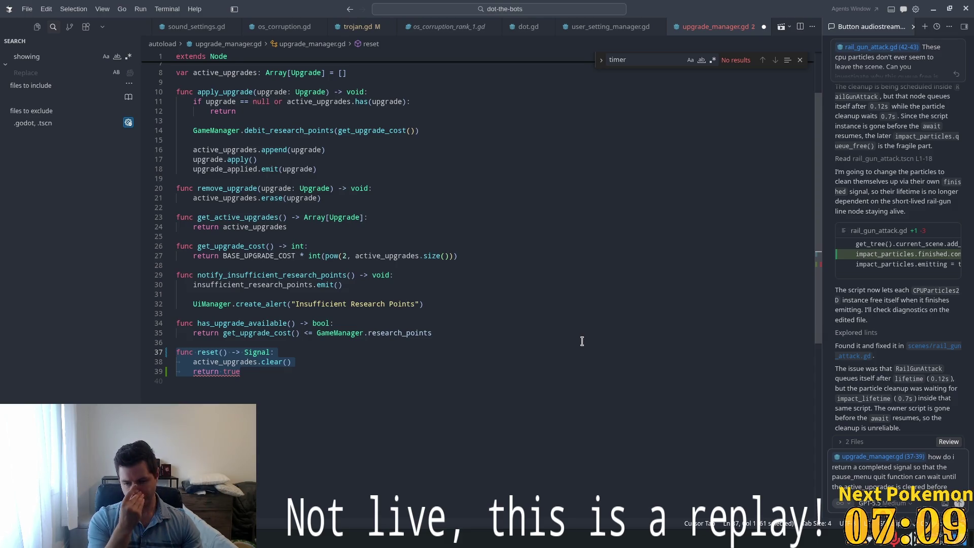
type("loading the t")
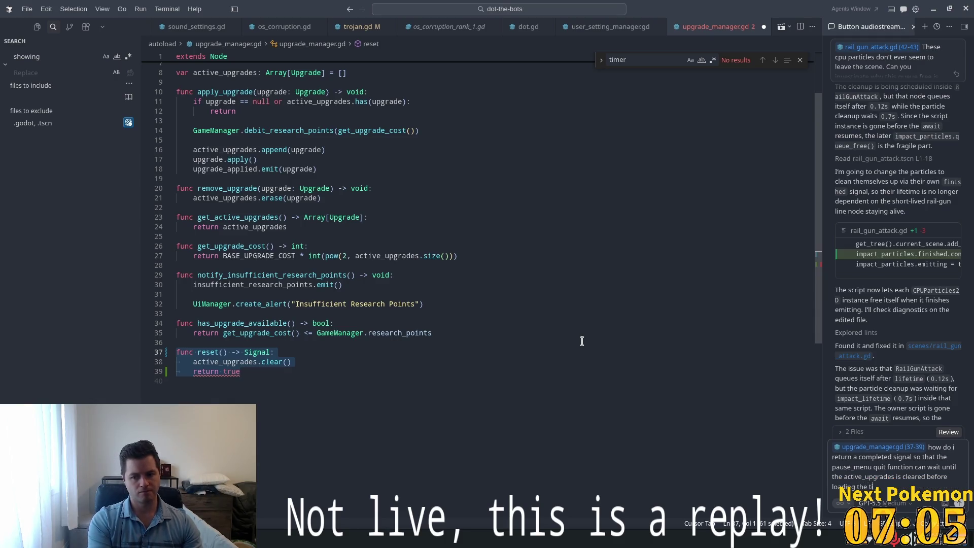
type(" scene")
key("Return")
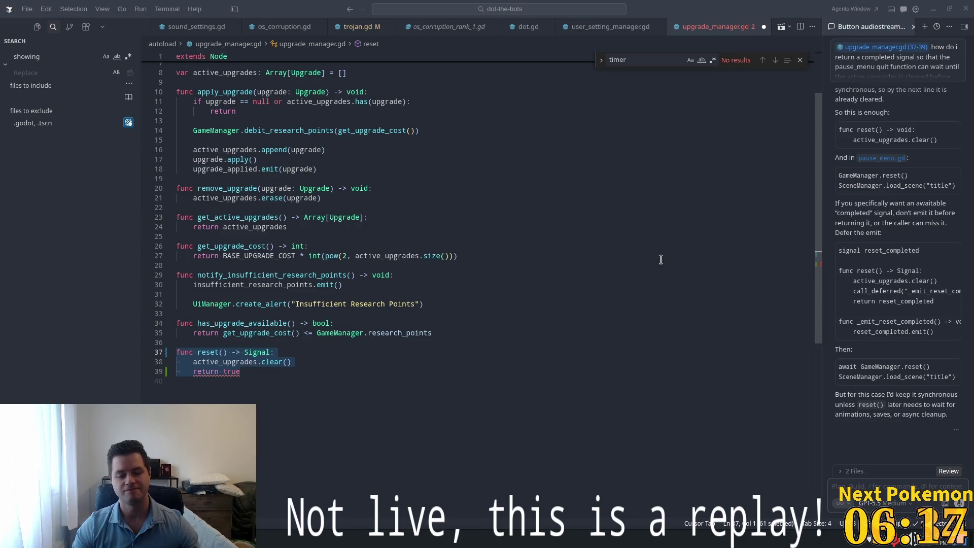
Step: Scroll up through the AI's answer recommending reset() simply return void
scroll(896, 241, "up", 3)
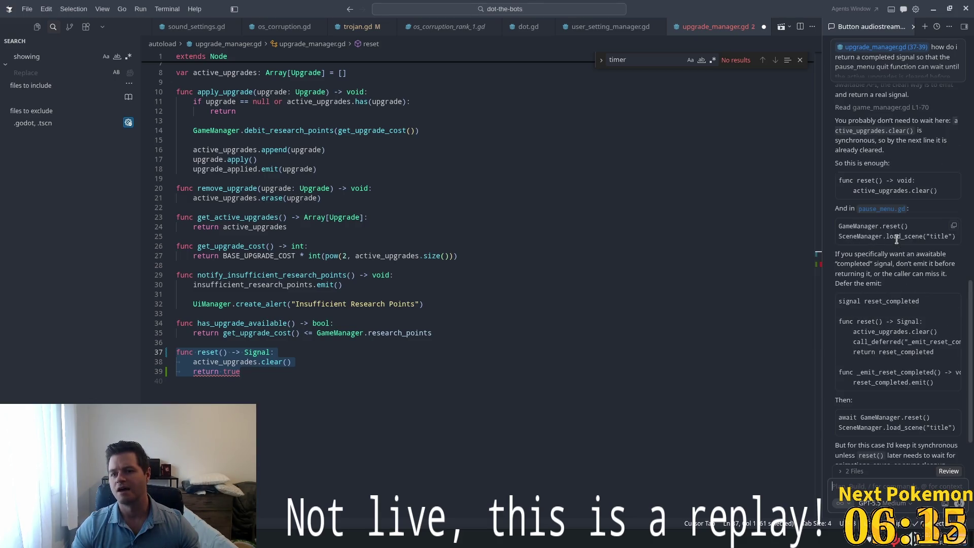
scroll(897, 241, "up", 2)
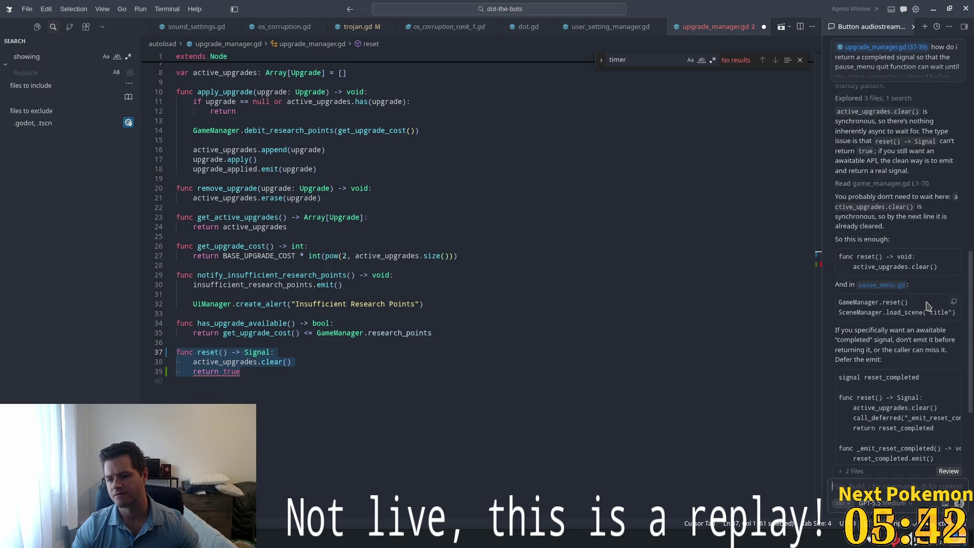
scroll(291, 308, "down", 1)
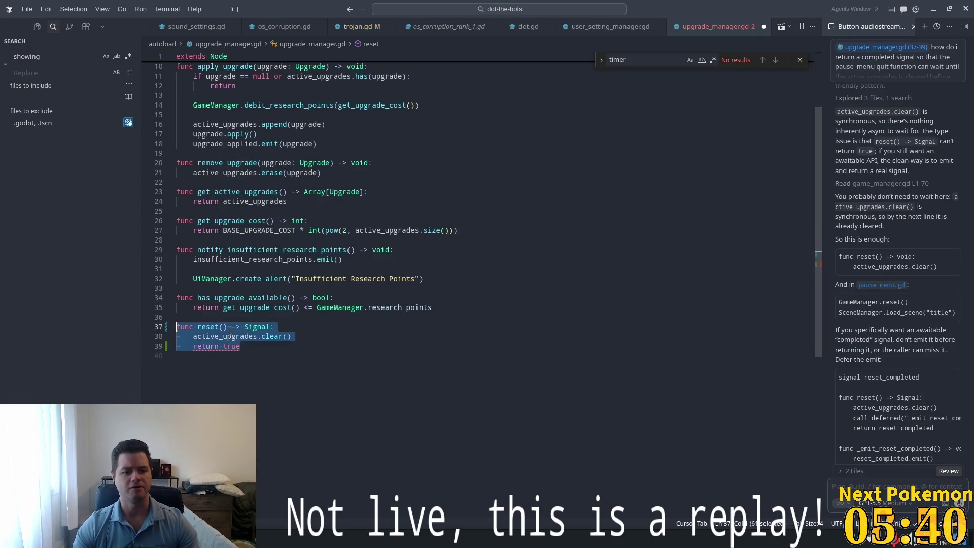
Step: Change upgrade_manager.gd's reset() return type to void, delete 'return true', and save
left_click(281, 326)
double_click(259, 327)
type("v")
key("Return")
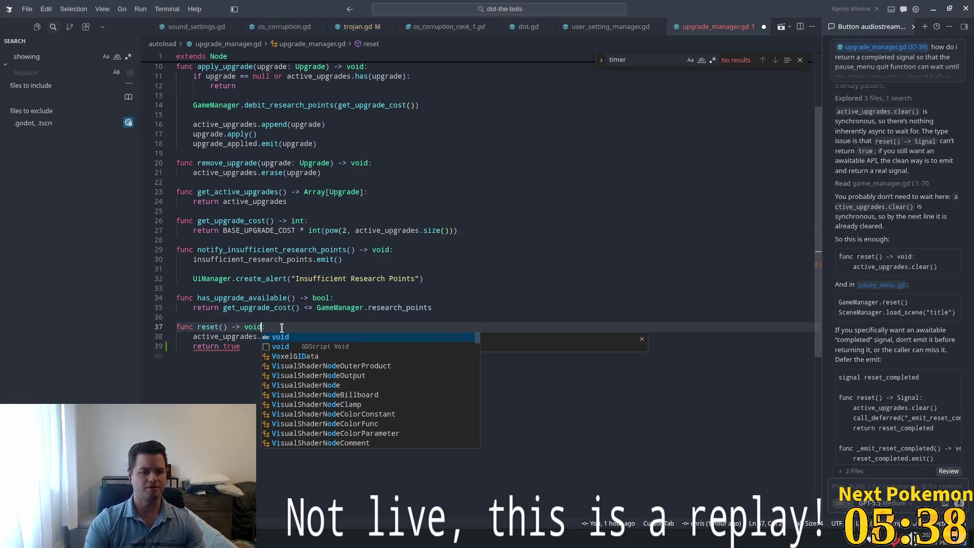
left_click(223, 374)
left_click_drag(241, 346, 156, 349)
key("BackSpace")
key("BackSpace")
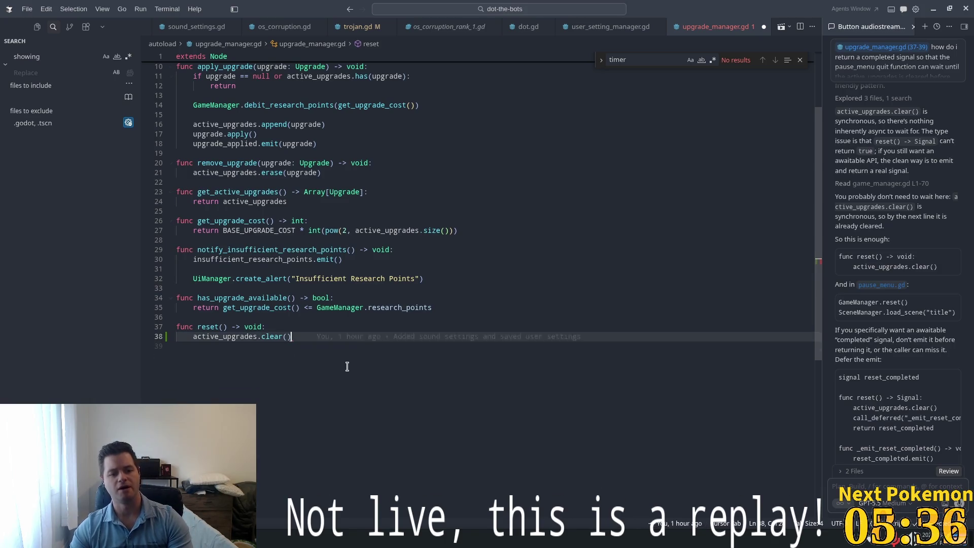
key("ctrl+s")
Step: Review the updated reset() in upgrade_manager.gd alongside the chat answer
left_click(312, 326)
left_click(298, 240)
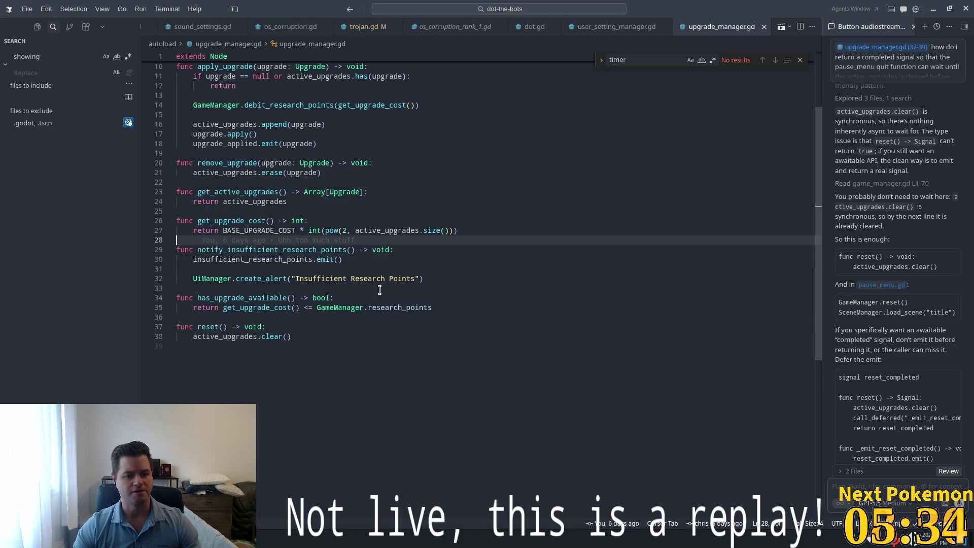
left_click(428, 348)
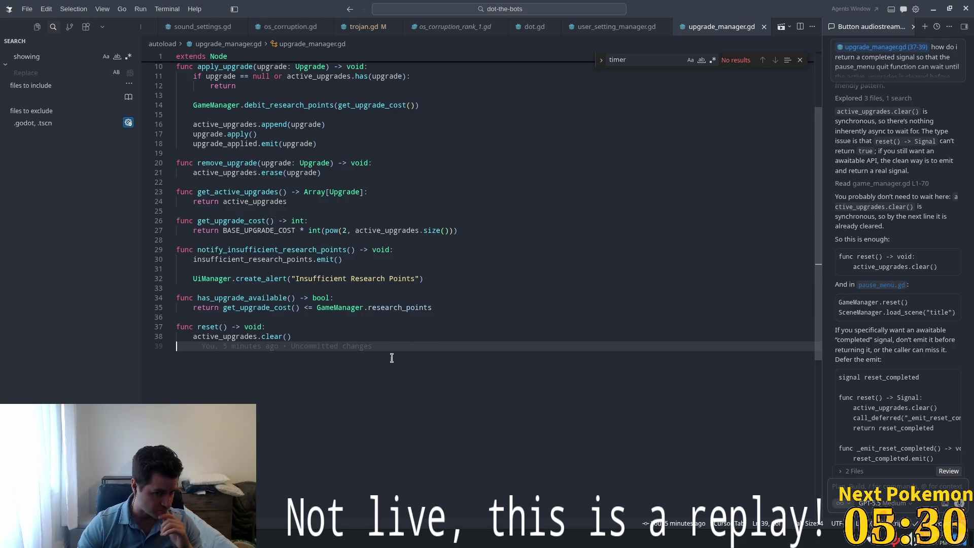
scroll(391, 306, "up", 3)
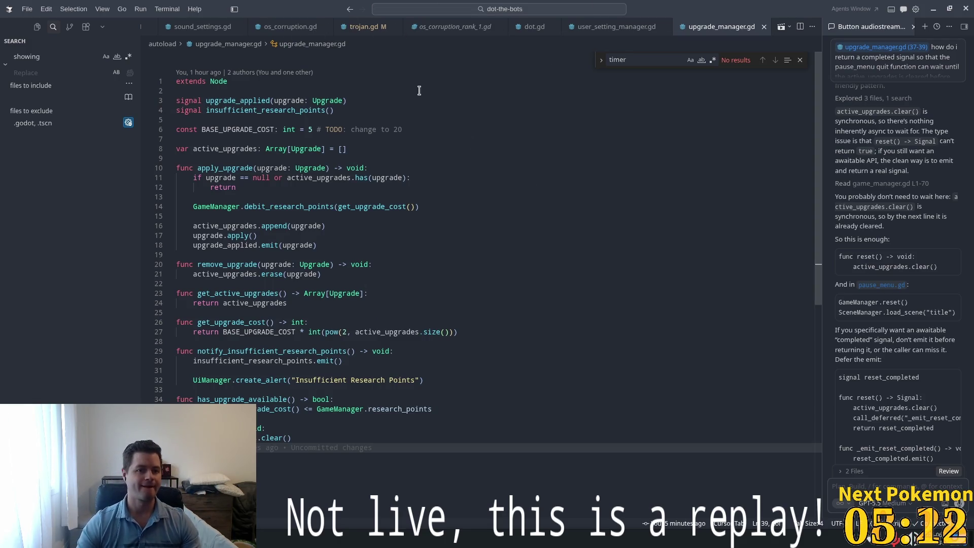
key("ctrl+o")
Step: Open game_manager.gd via the quick file search for 'game_man'
key("Escape")
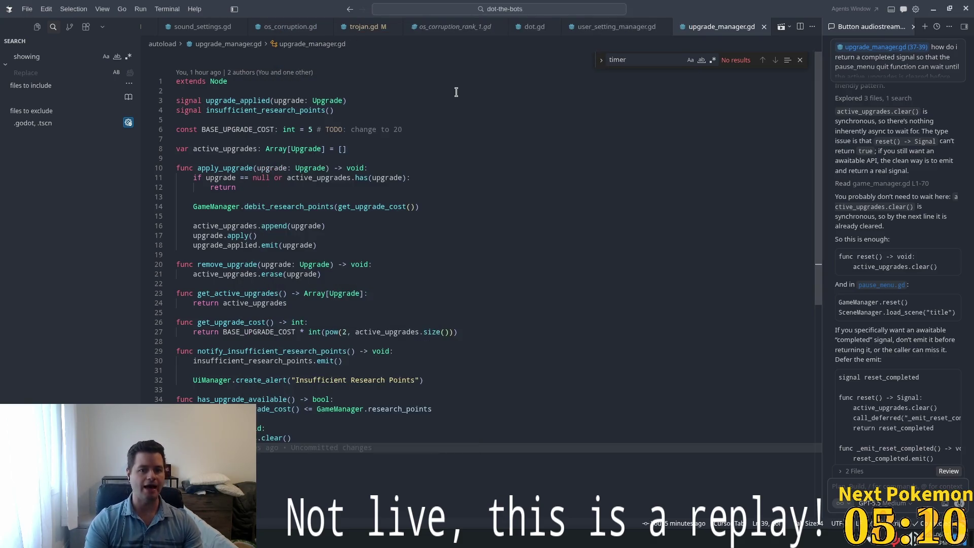
key("ctrl+p")
type("game_man")
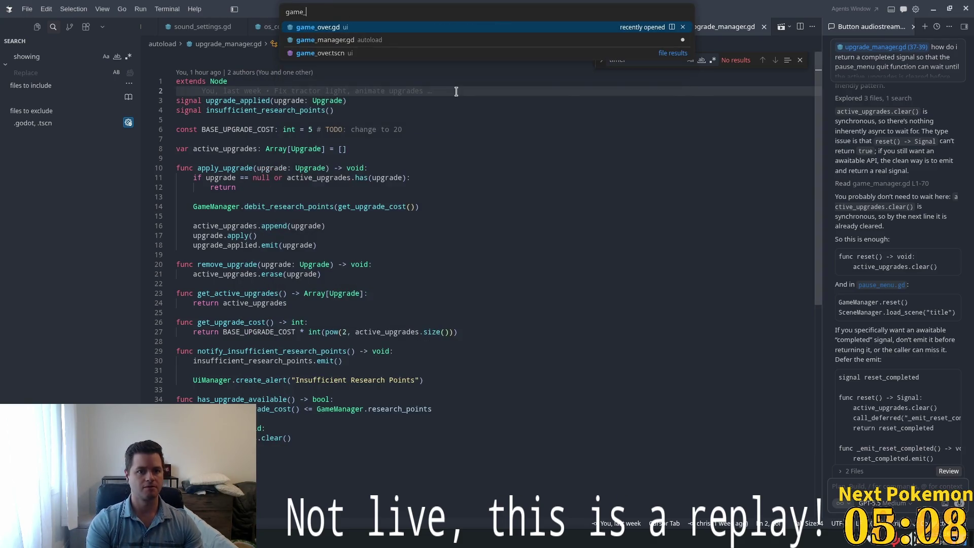
key("Return")
Step: Make reset() return void, call UpgradeManager.reset() without 'return', and save
left_click(328, 371)
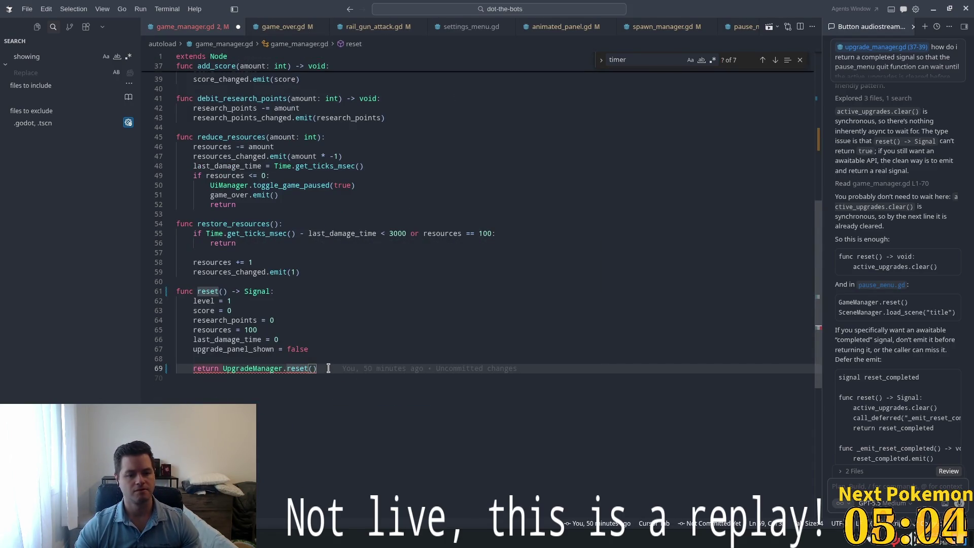
double_click(254, 291)
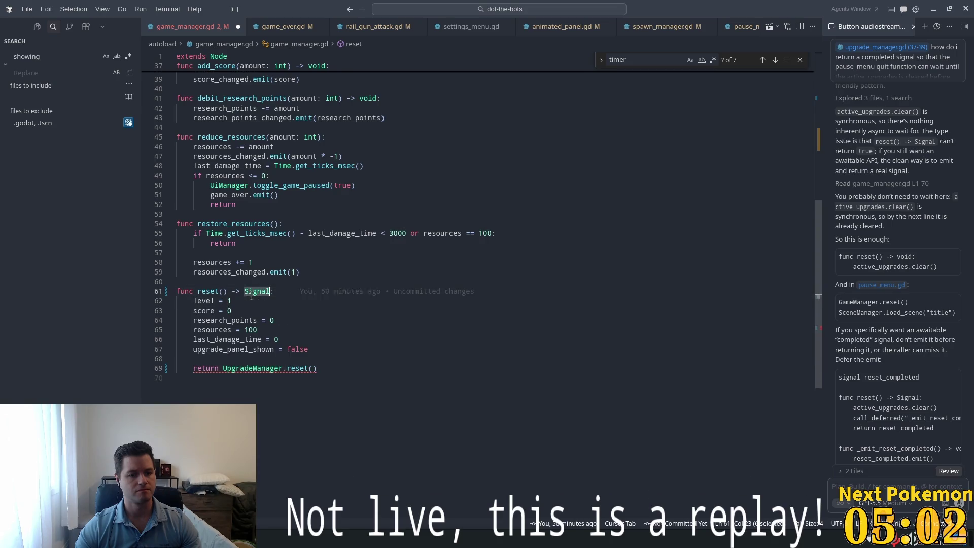
key("BackSpace")
type("void")
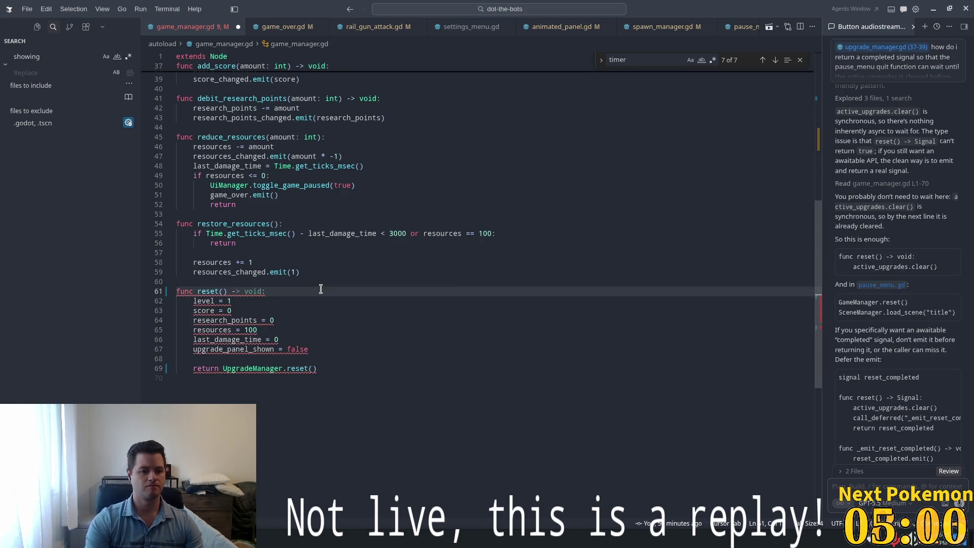
left_click(231, 359)
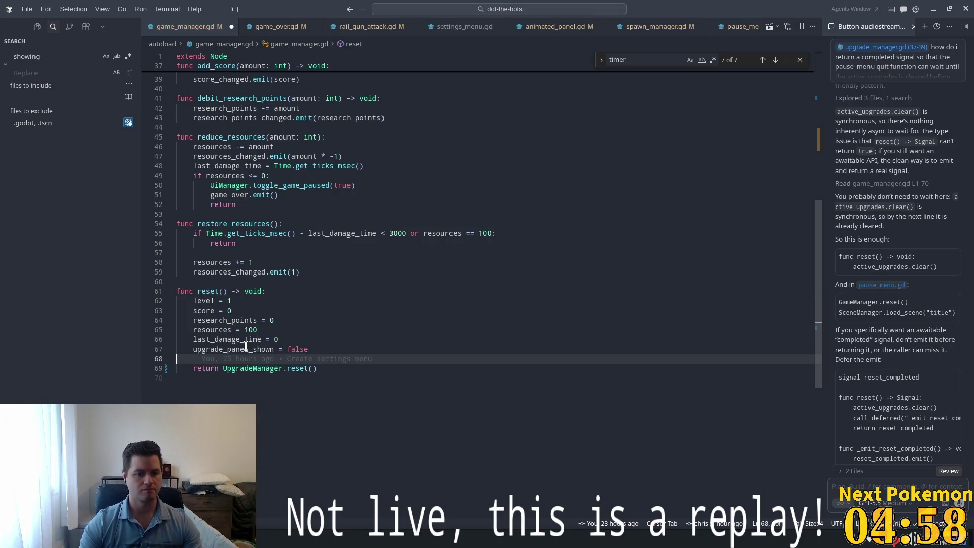
left_click(224, 368)
key("ctrl+BackSpace")
key("Tab")
key("ctrl+s")
left_click(317, 253)
key("ctrl+p")
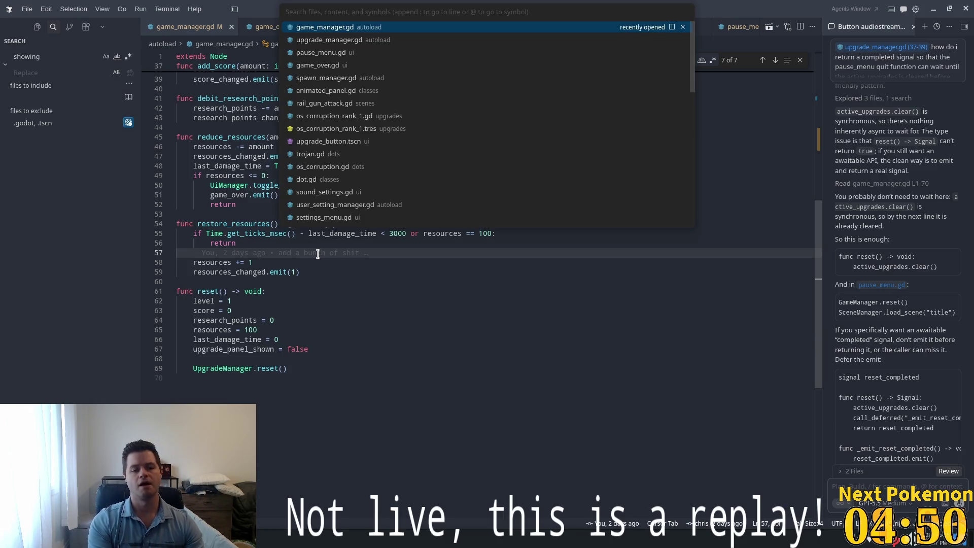
Step: Open weapon_manager.gd, scroll to its top declarations and select Dictionary on line 8
type("weapon")
key("Return")
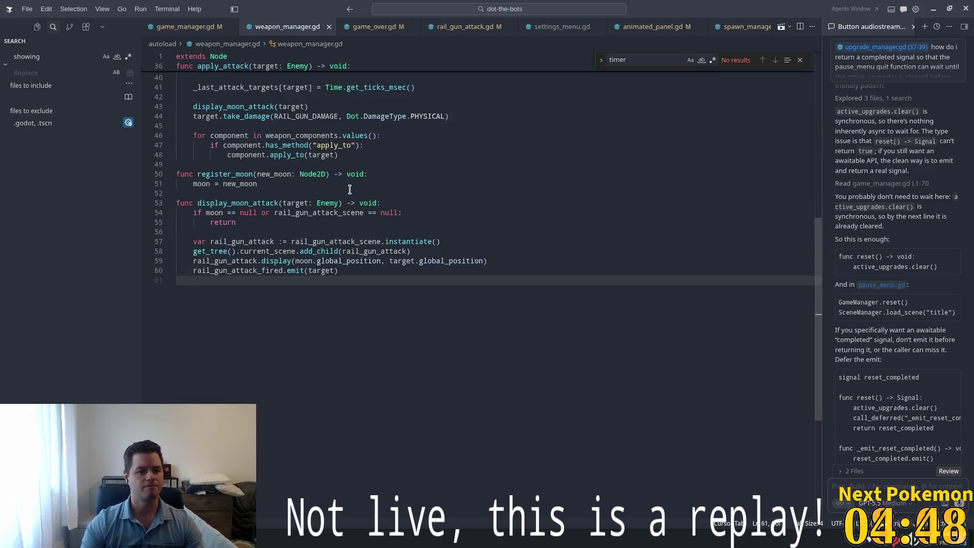
scroll(338, 218, "up", 10)
scroll(363, 240, "up", 3)
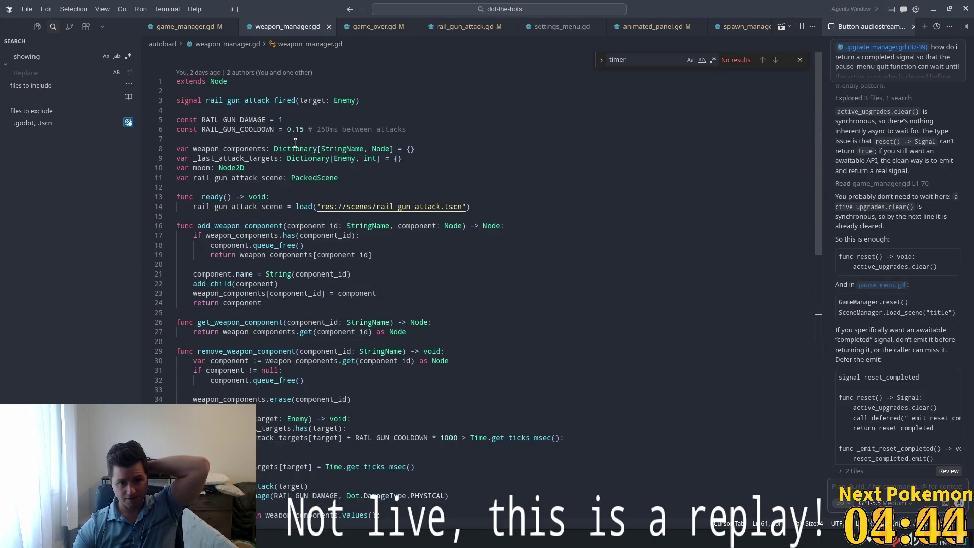
double_click(296, 147)
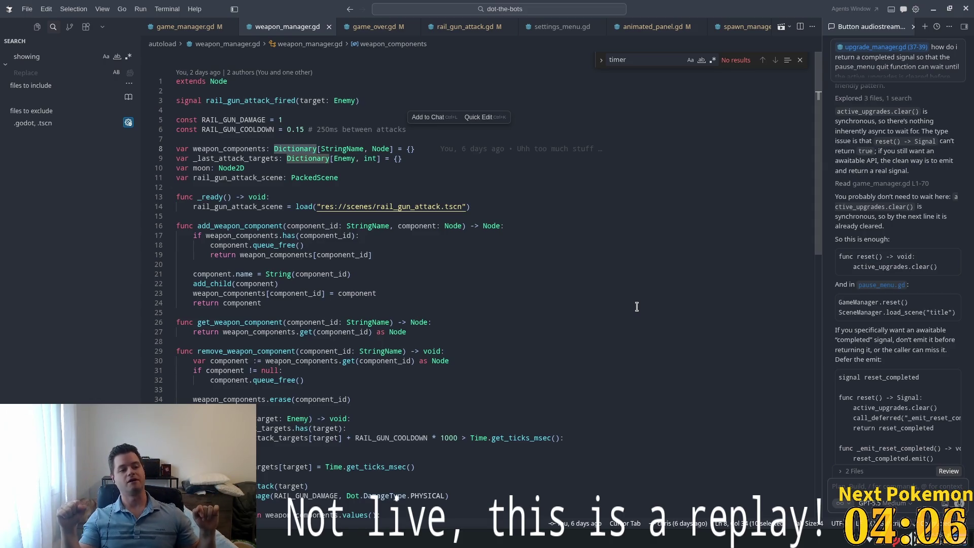
scroll(386, 191, "down", 8)
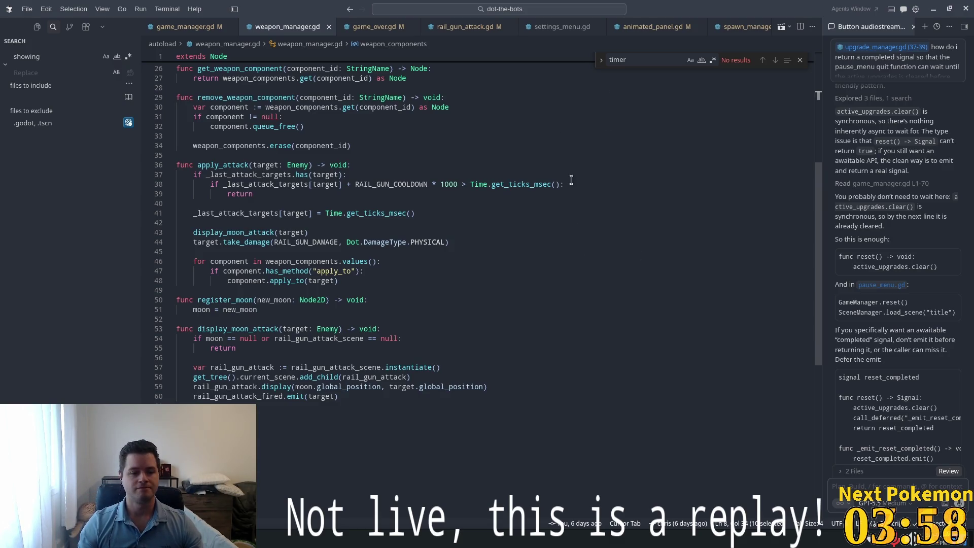
left_click(437, 251)
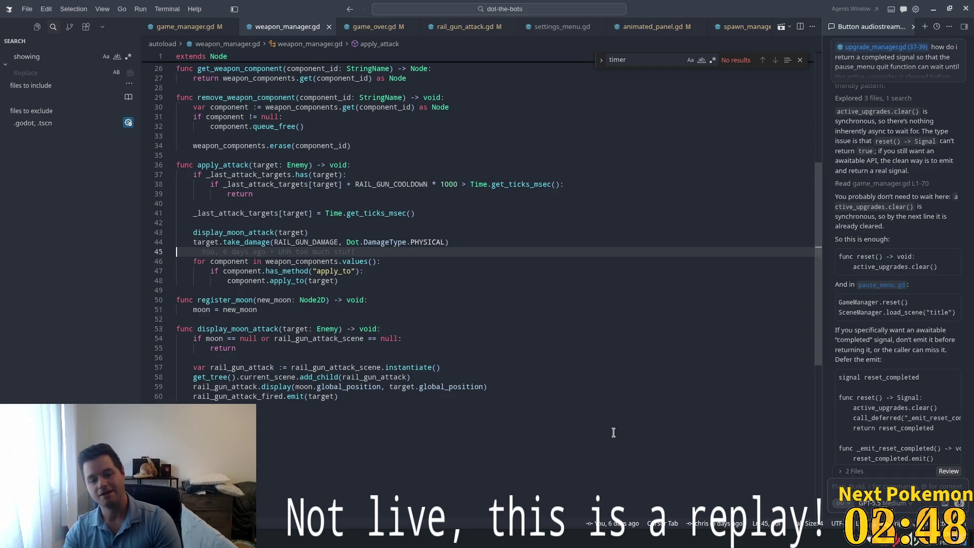
left_click(384, 303)
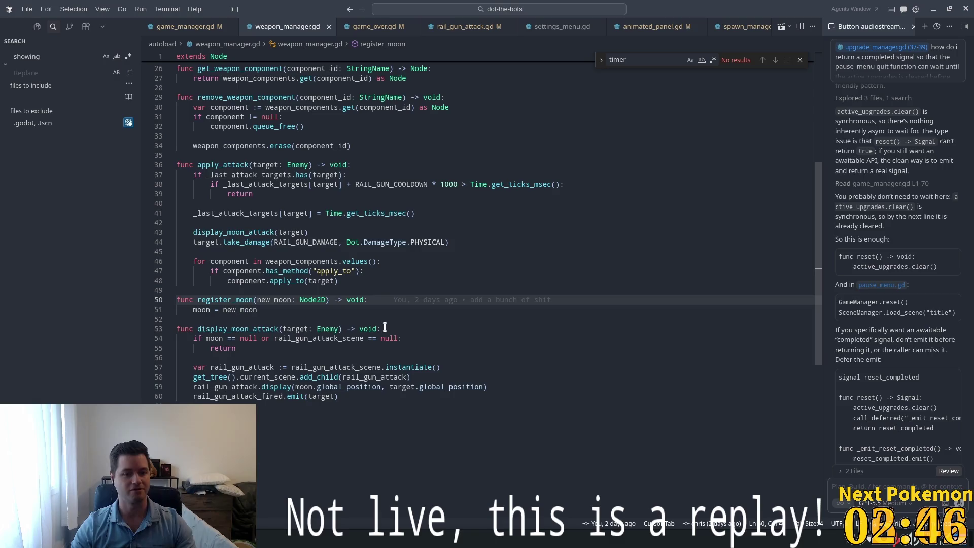
Step: Review register_moon, apply_attack and display_moon_attack in weapon_manager.gd
left_click(409, 293)
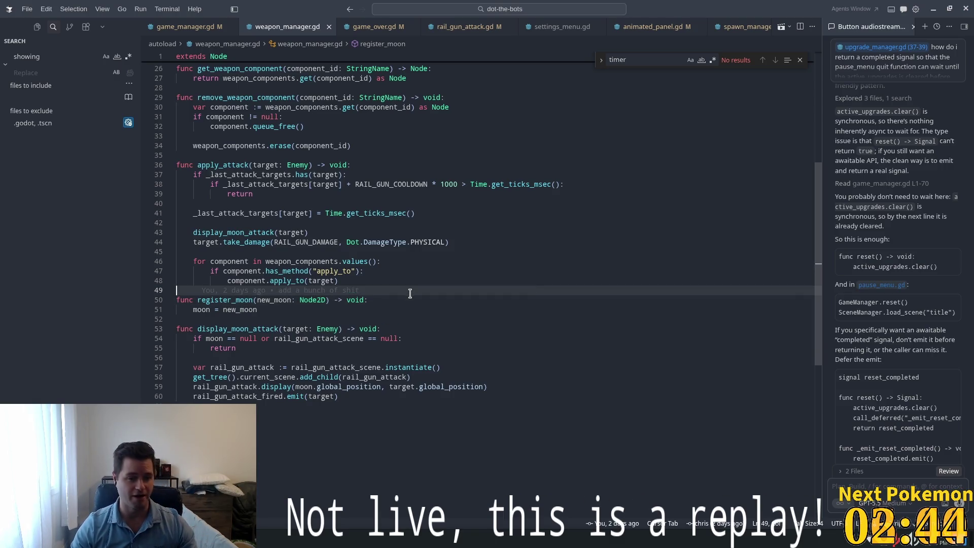
left_click(355, 298)
scroll(525, 393, "up", 8)
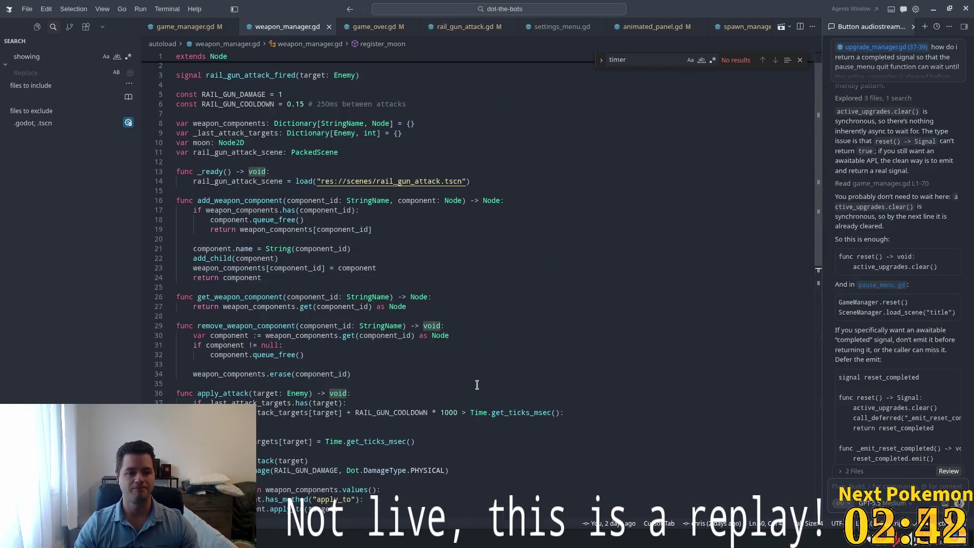
scroll(434, 347, "down", 1)
scroll(362, 338, "down", 1)
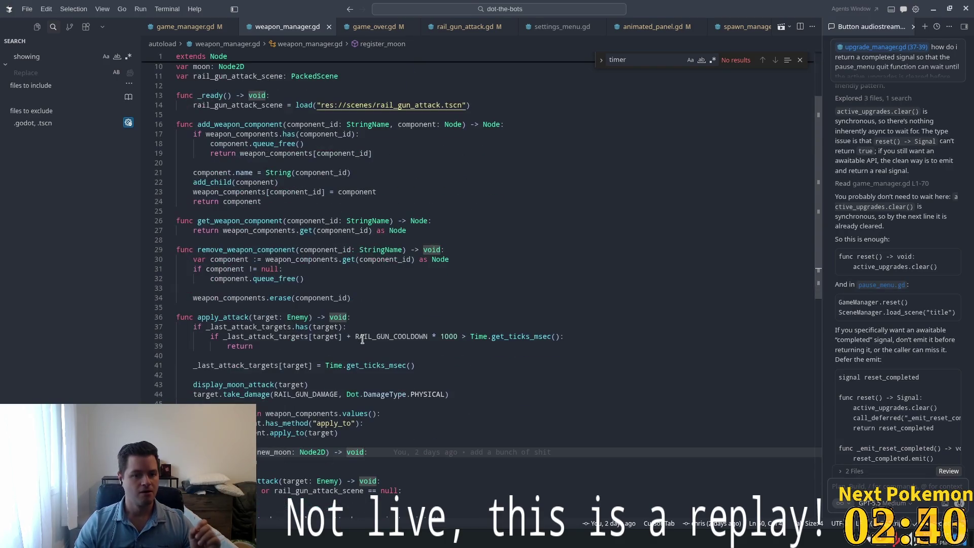
scroll(362, 339, "down", 3)
scroll(385, 198, "down", 2)
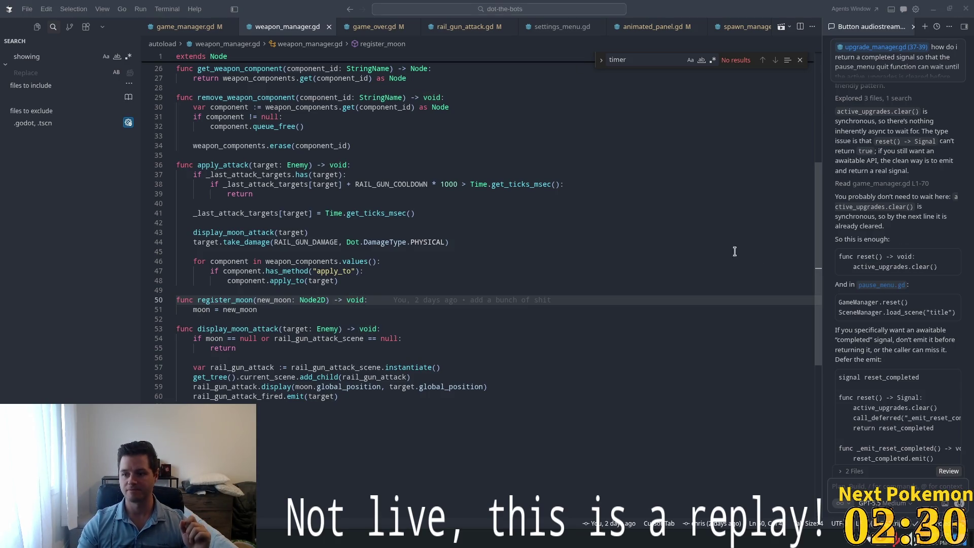
left_click(378, 242)
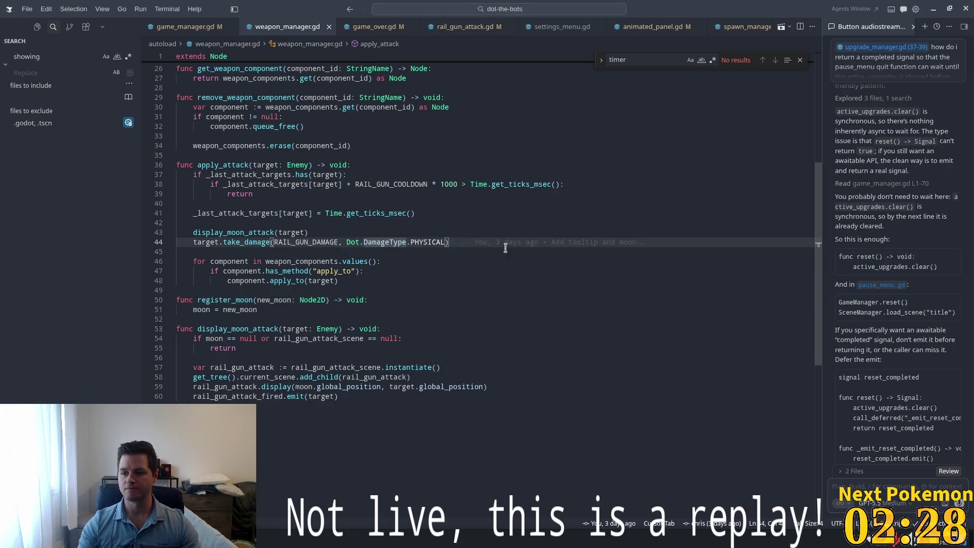
left_click(340, 232)
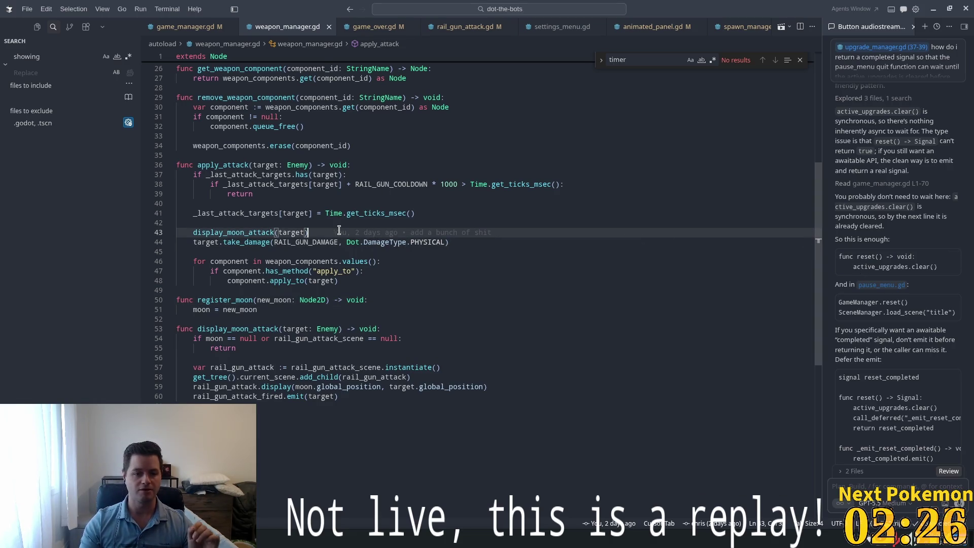
scroll(326, 248, "down", 3)
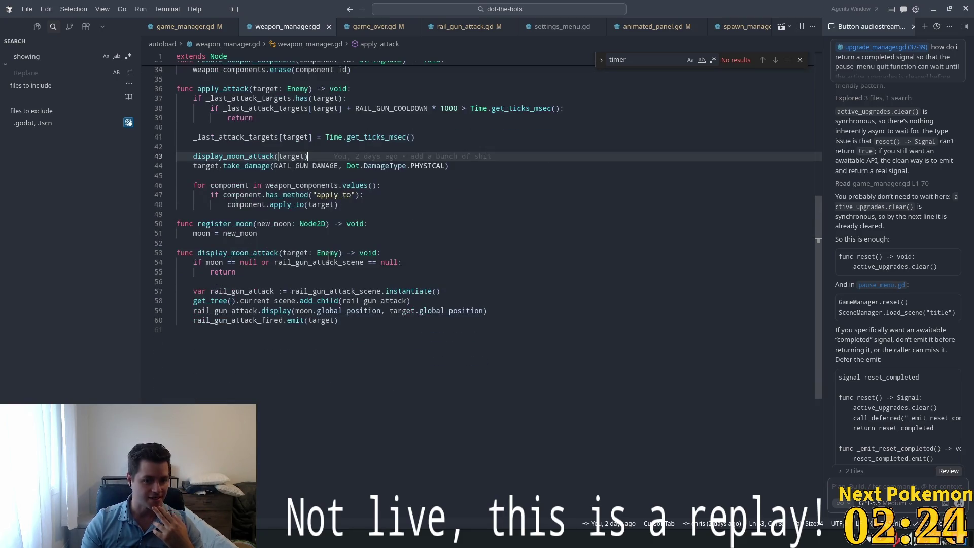
key("Down")
key("Down")
key("Down")
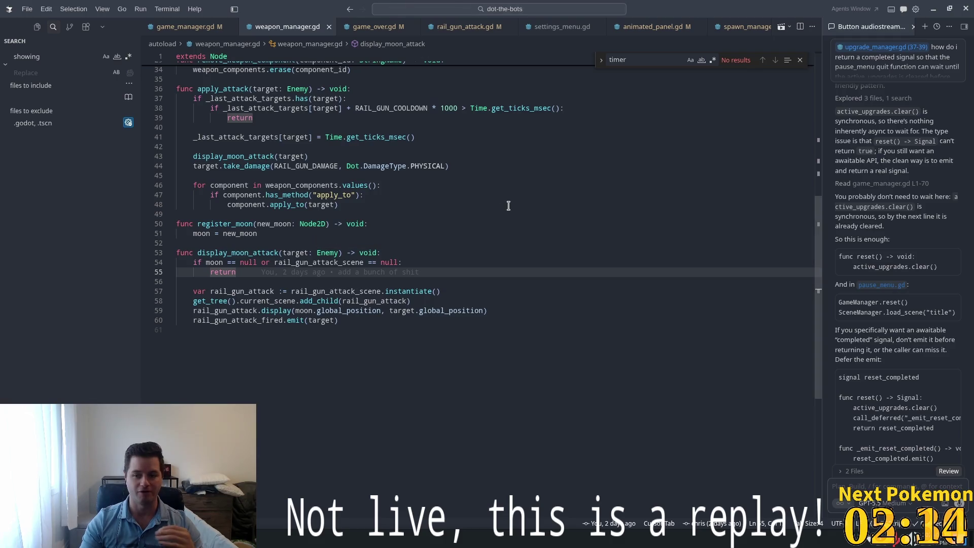
left_click(378, 233)
scroll(354, 299, "up", 2)
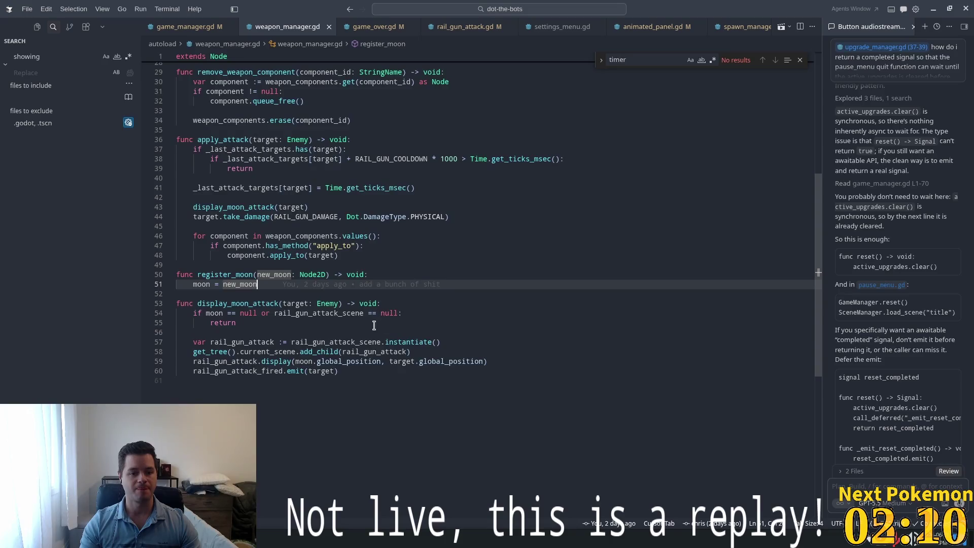
scroll(370, 327, "up", 1)
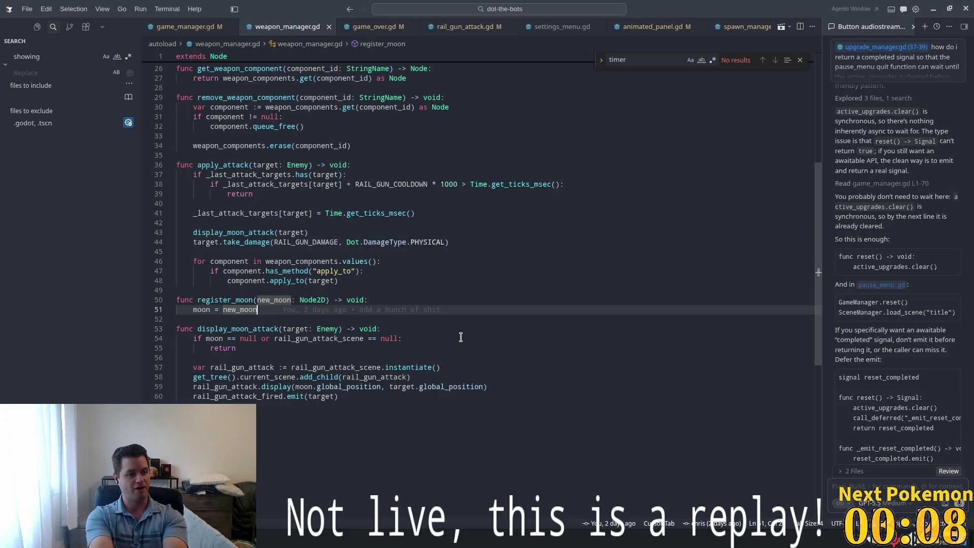
Step: Add a 'func reset() -> void:' header on a new line after display_moon_attack
left_click(418, 302)
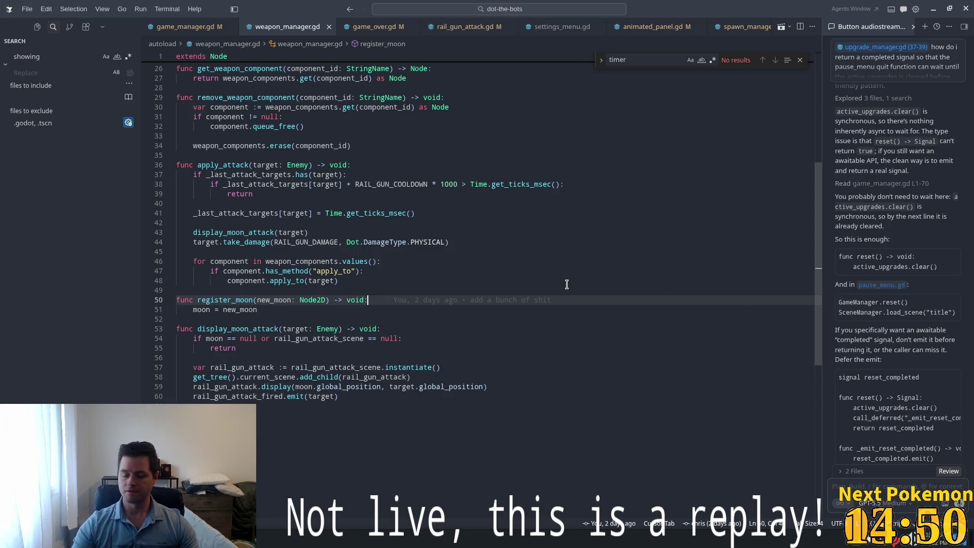
left_click(329, 236)
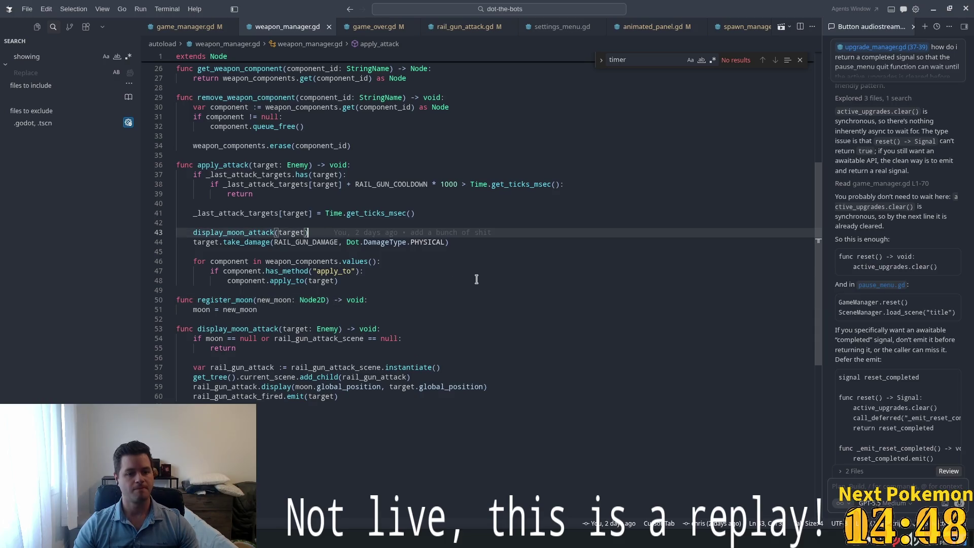
left_click(347, 271)
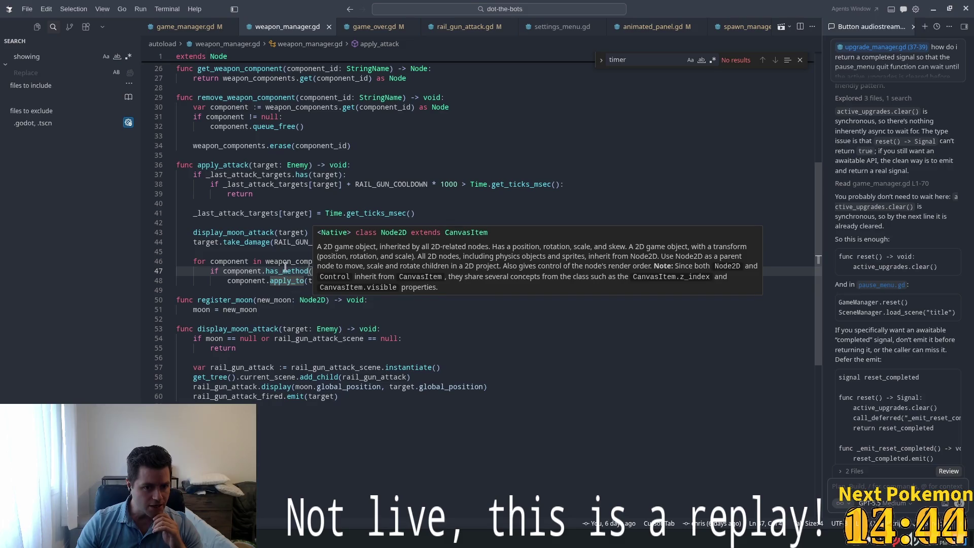
mouse_move(287, 265)
left_click(435, 319)
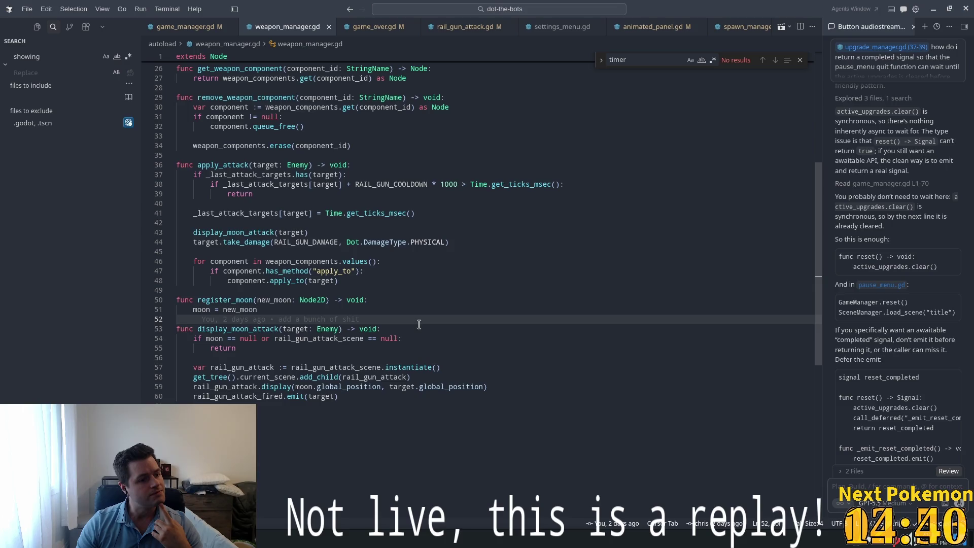
left_click(288, 291)
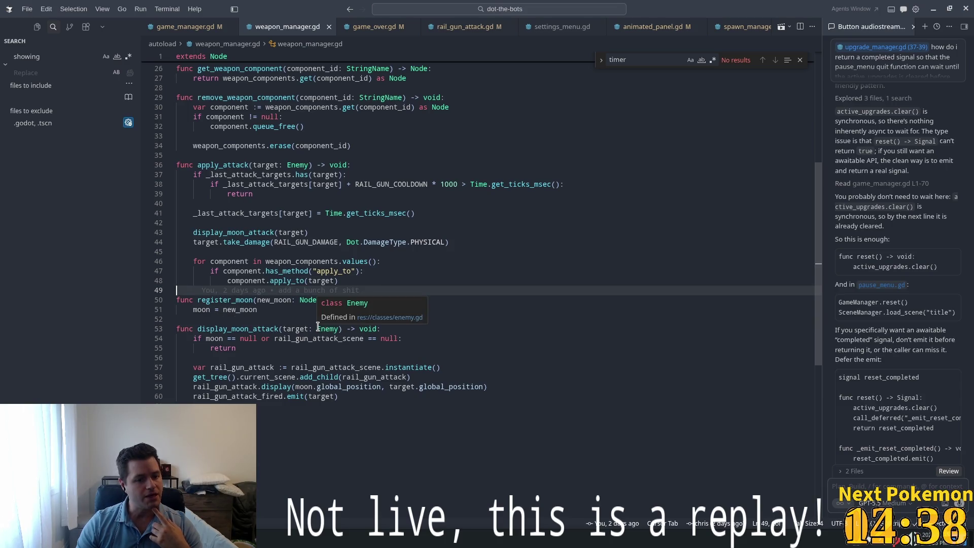
scroll(318, 326, "down", 1)
scroll(317, 326, "up", 8)
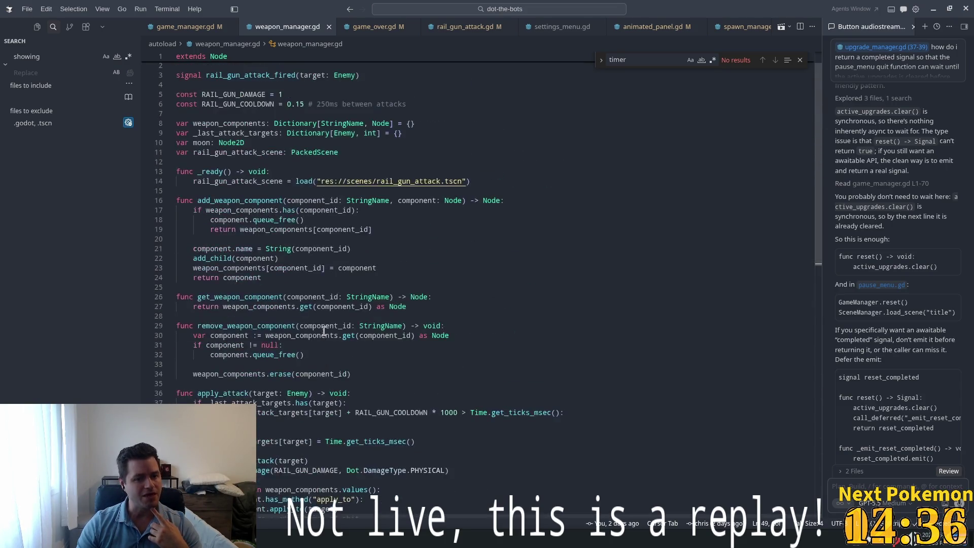
scroll(276, 317, "down", 9)
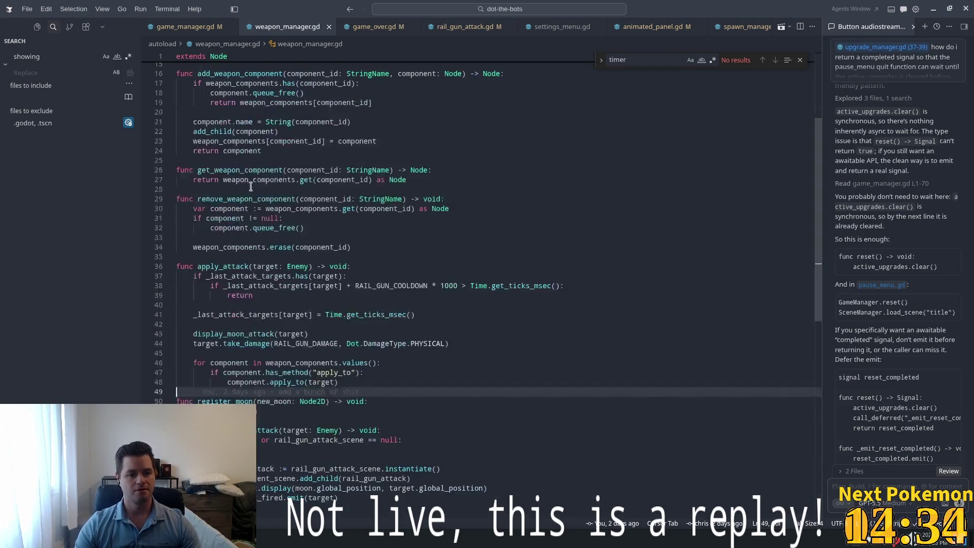
left_click(348, 351)
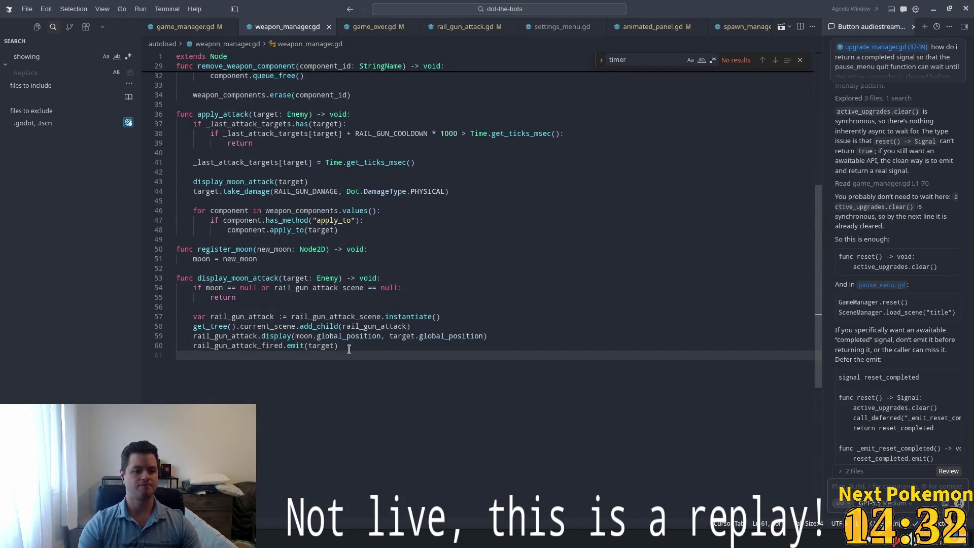
key("Return")
key("Tab")
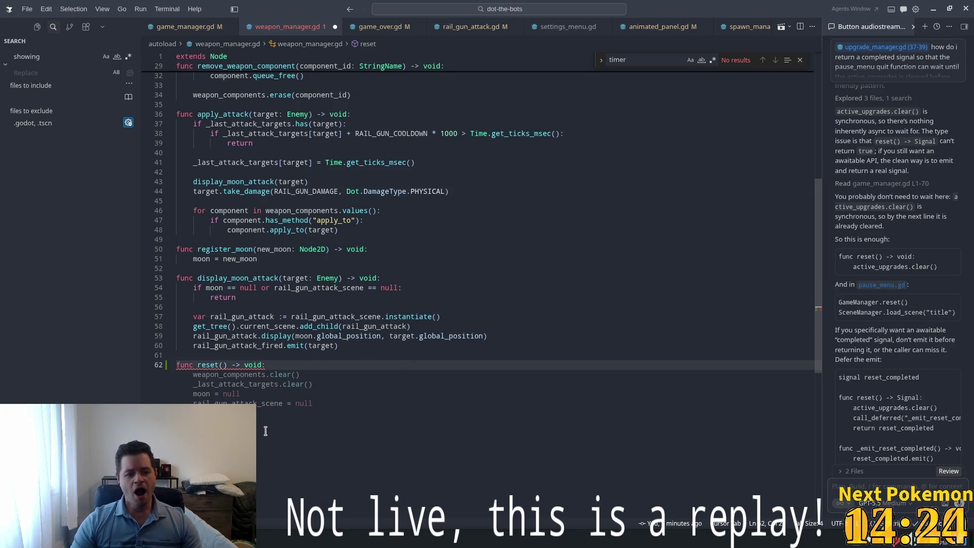
Step: Accept the suggested reset() body, delete the moon and rail_gun_attack_scene lines, and save
key("Tab")
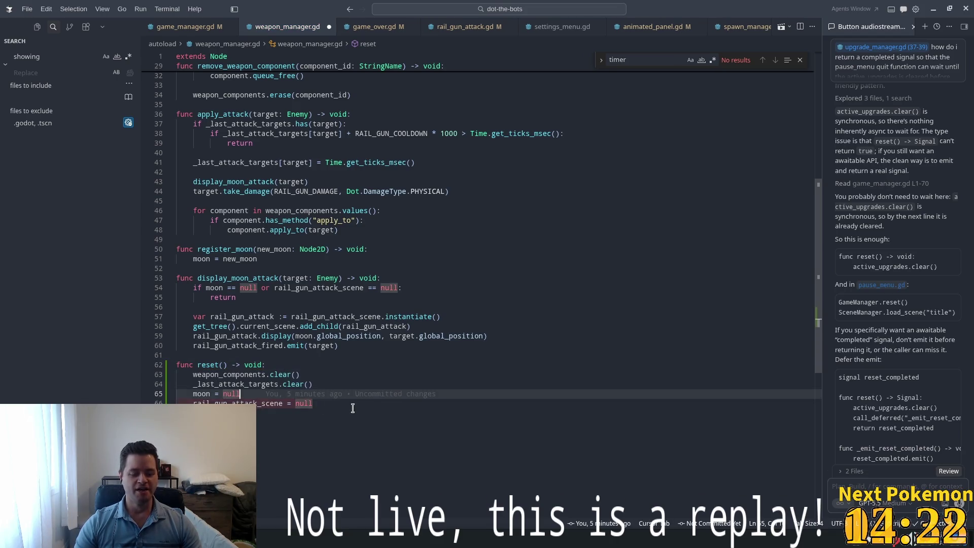
left_click(258, 384)
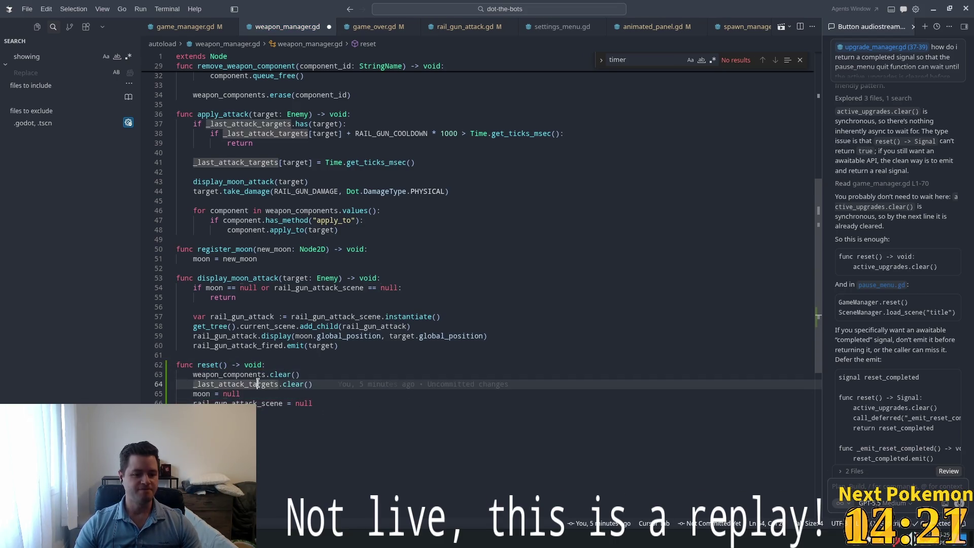
left_click(300, 404)
left_click_drag(312, 403, 148, 395)
key("BackSpace")
key("BackSpace")
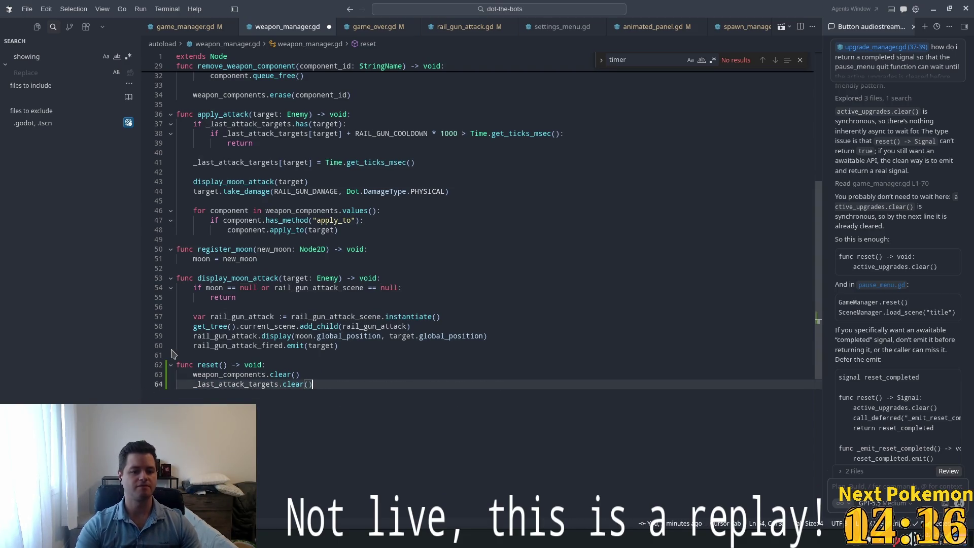
left_click(244, 374)
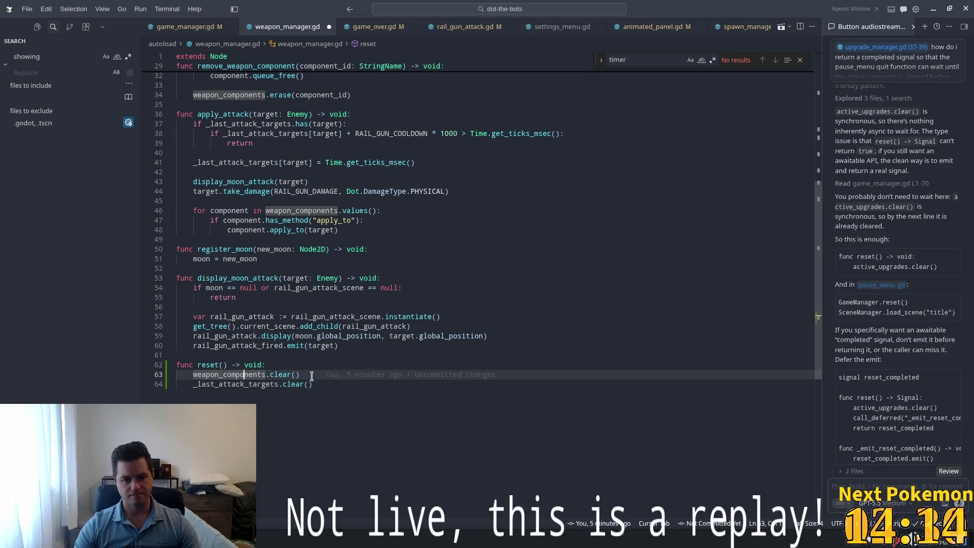
mouse_move(267, 373)
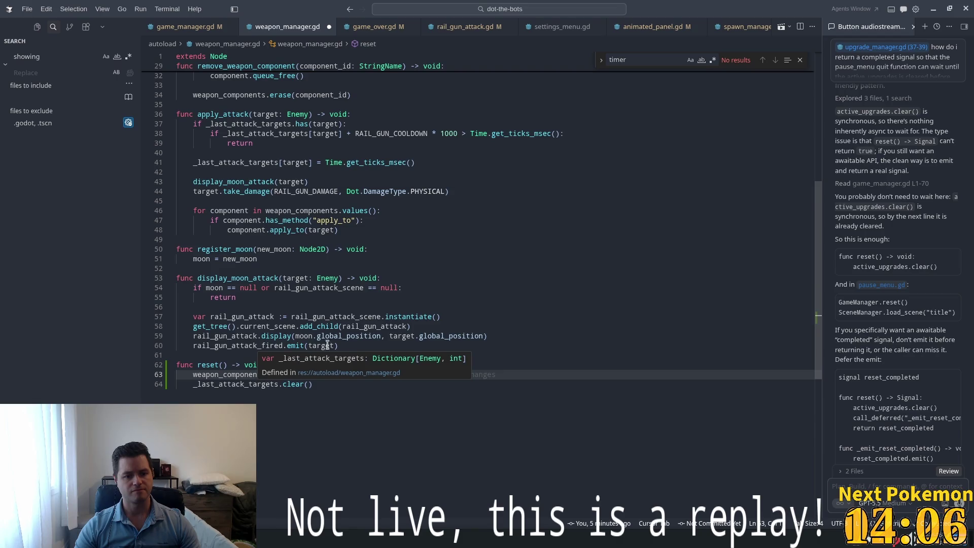
left_click(357, 307)
key("ctrl+s")
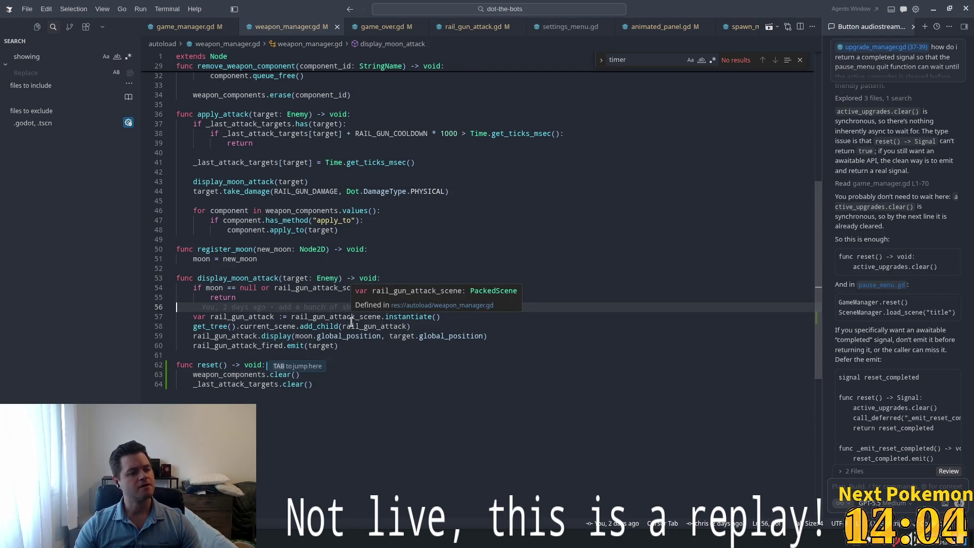
Step: Dismiss the suggested for-loop in reset() and review the finished function
mouse_move(351, 321)
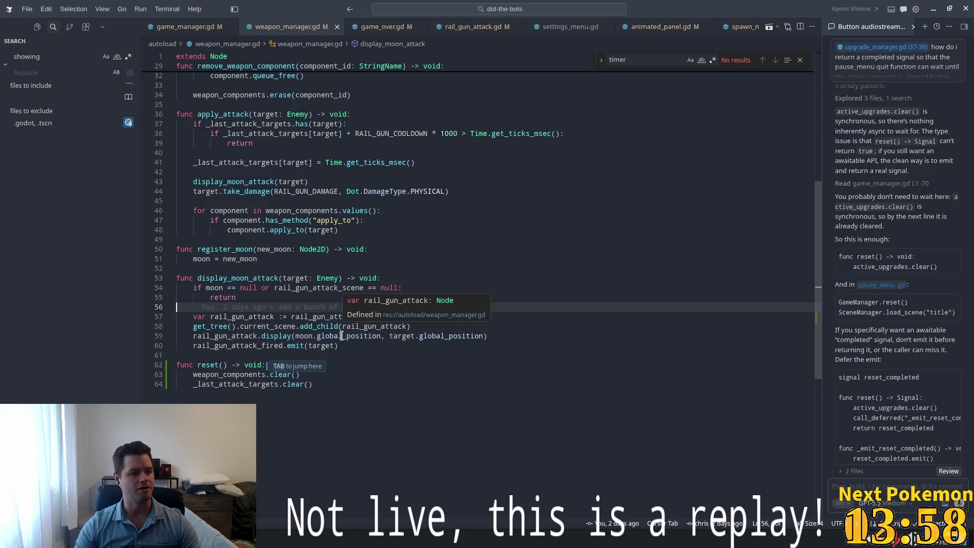
left_click(430, 241)
left_click(309, 374)
left_click(304, 368)
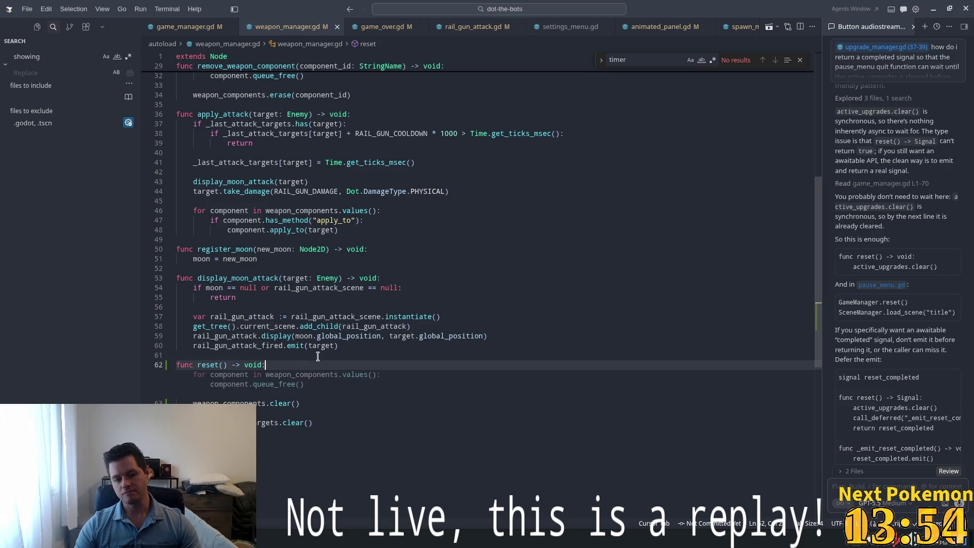
left_click(324, 345)
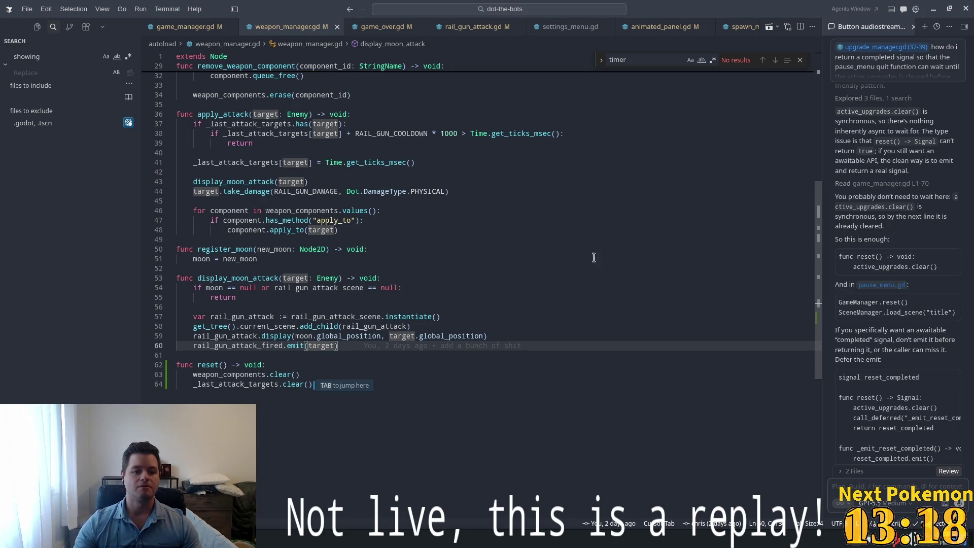
scroll(433, 314, "up", 3)
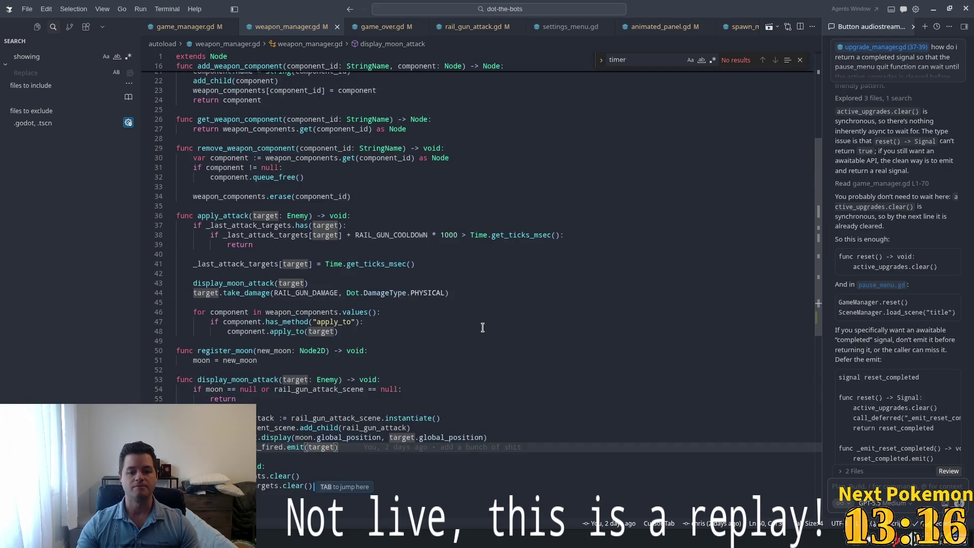
key("alt+Tab")
Step: Launch DoT The Bots, start a run, open and close the skill tree, then quit to the title screen
left_click(837, 23)
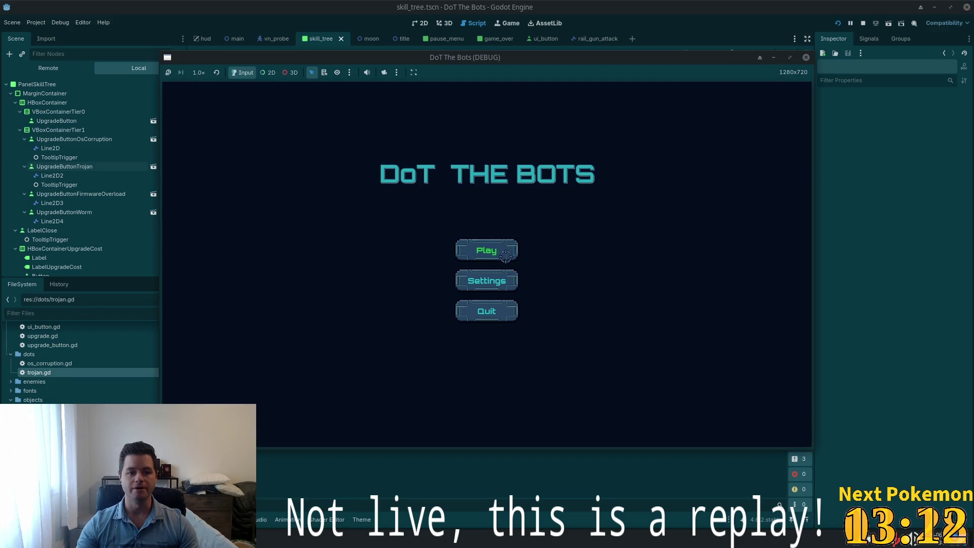
left_click(487, 248)
left_click(791, 100)
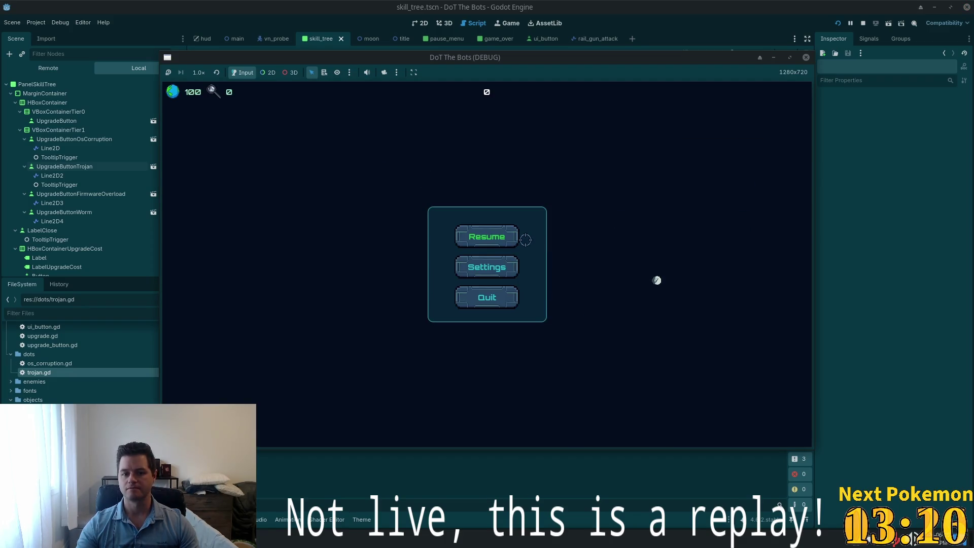
left_click(520, 237)
left_click(787, 100)
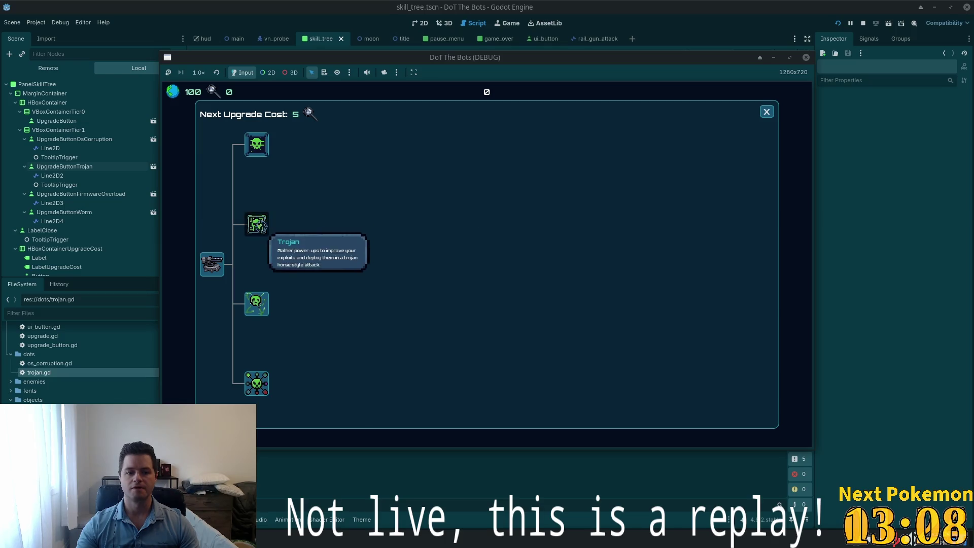
key("Escape")
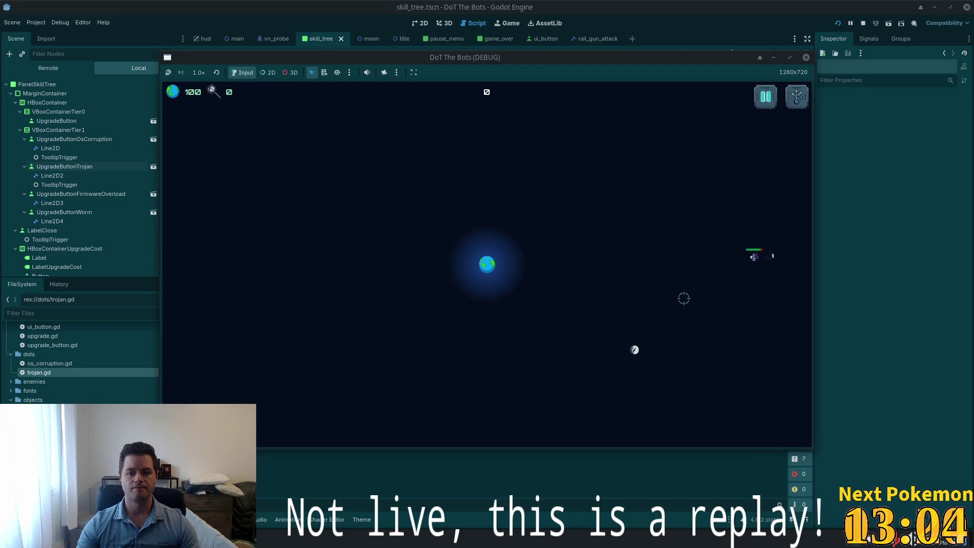
left_click(766, 96)
left_click(486, 297)
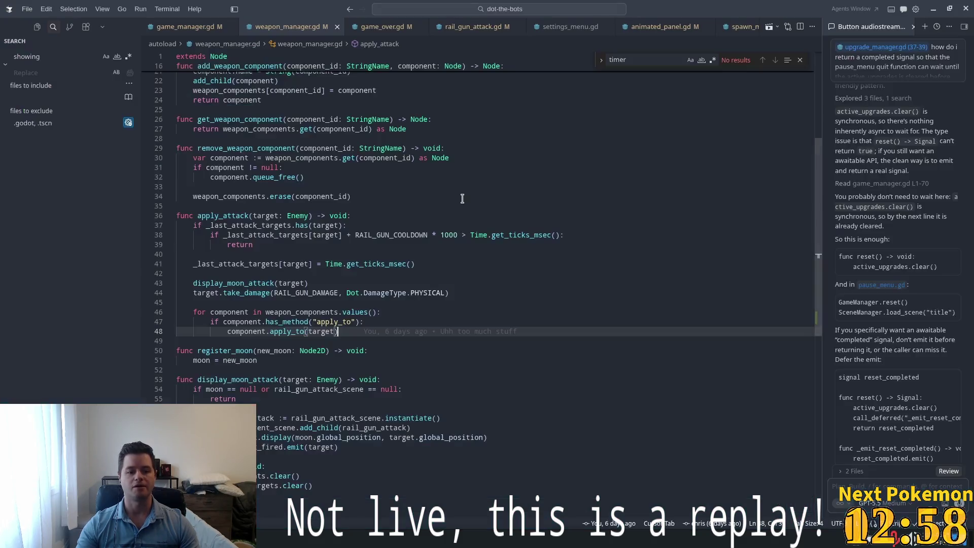
left_click(462, 199)
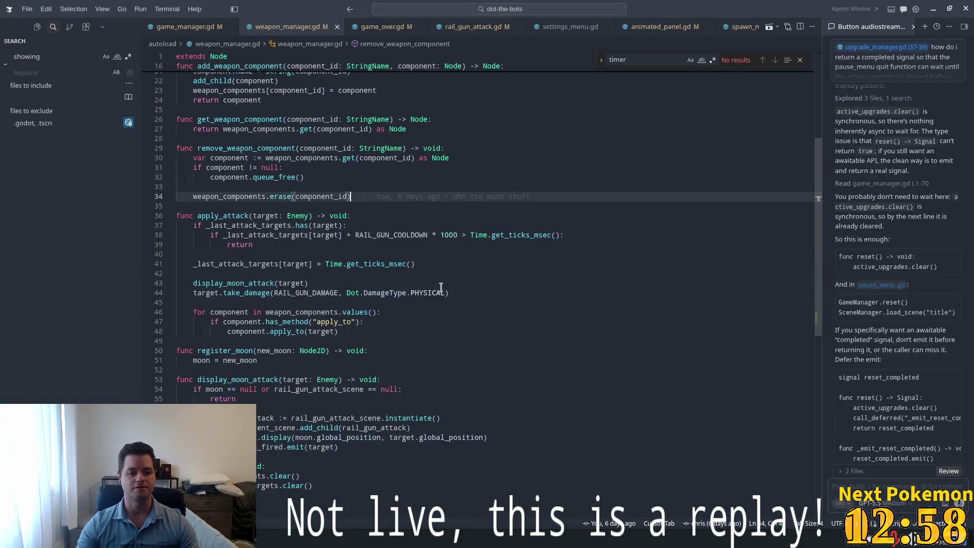
Step: Open game_manager.gd and add WeaponManager.reset() below UpgradeManager.reset() in reset()
key("ctrl+p")
type("ga")
key("Down")
key("Return")
left_click(304, 364)
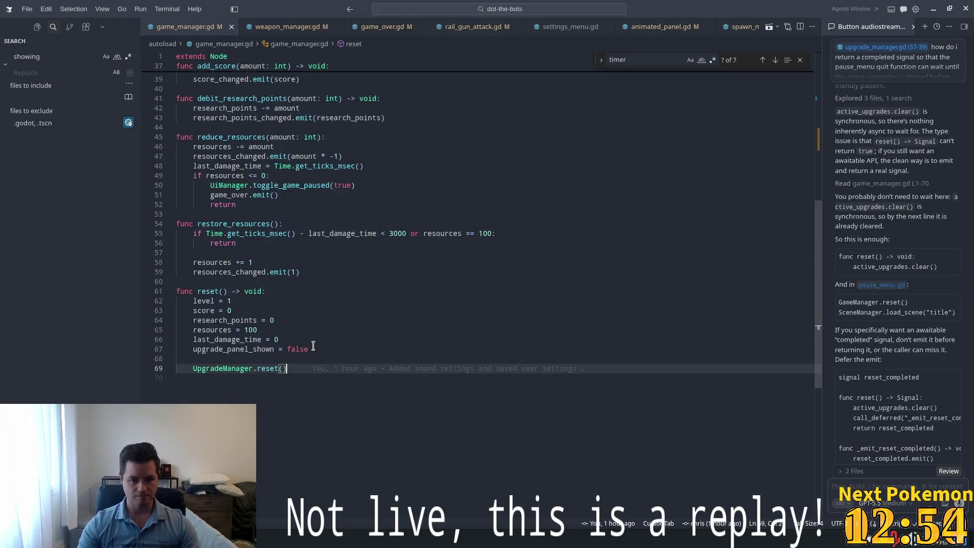
key("Return")
key("Tab")
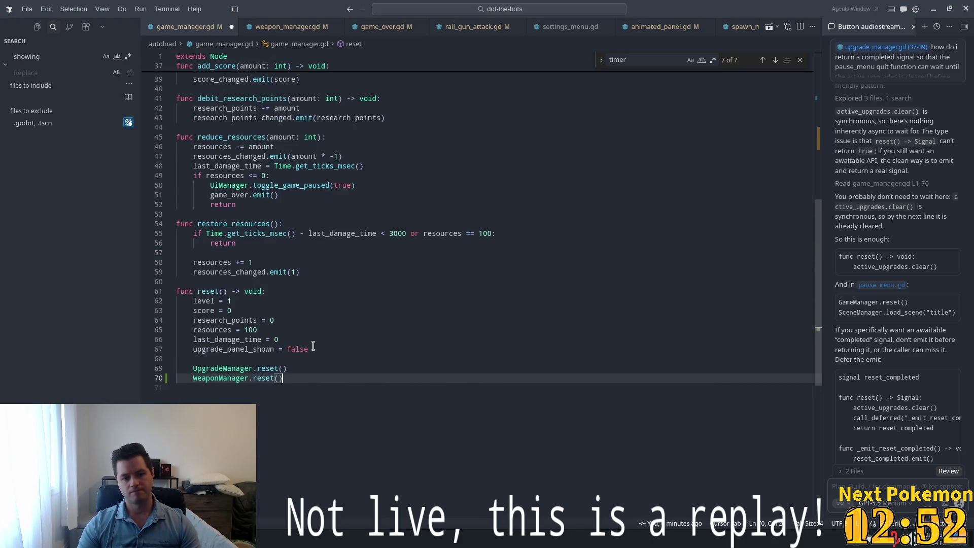
key("alt+Tab")
key("super")
key("Escape")
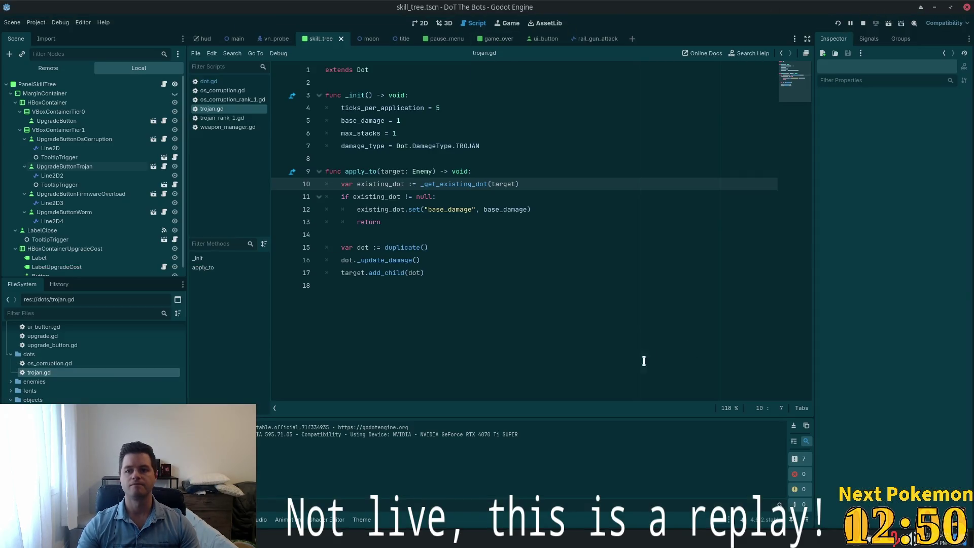
Step: Run the game, attack incoming bots, then pause and quit the run to the title screen
left_click(841, 24)
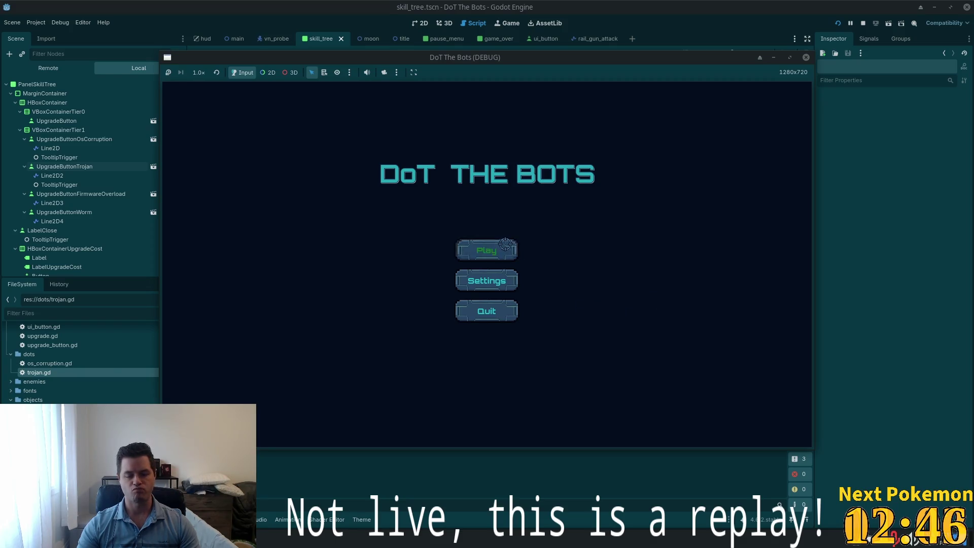
left_click(488, 251)
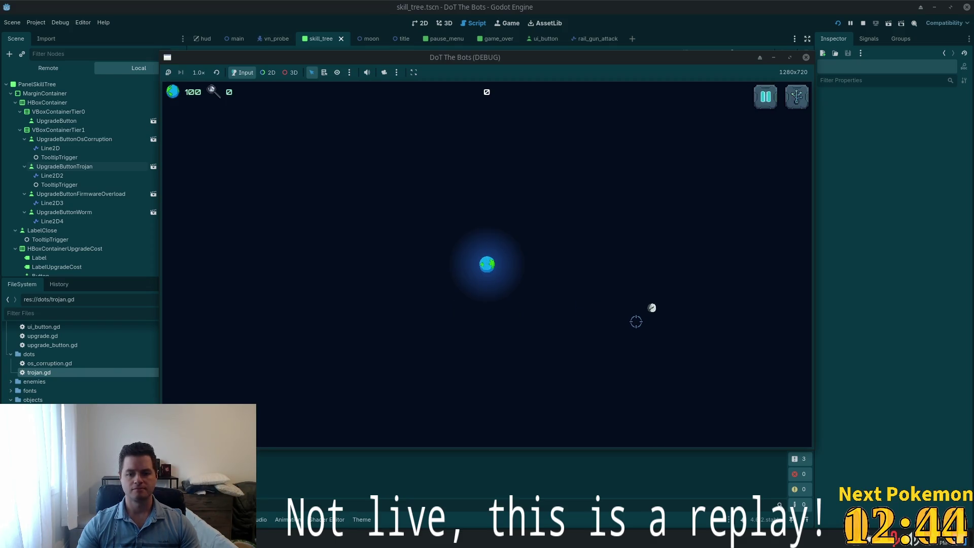
left_click(754, 239)
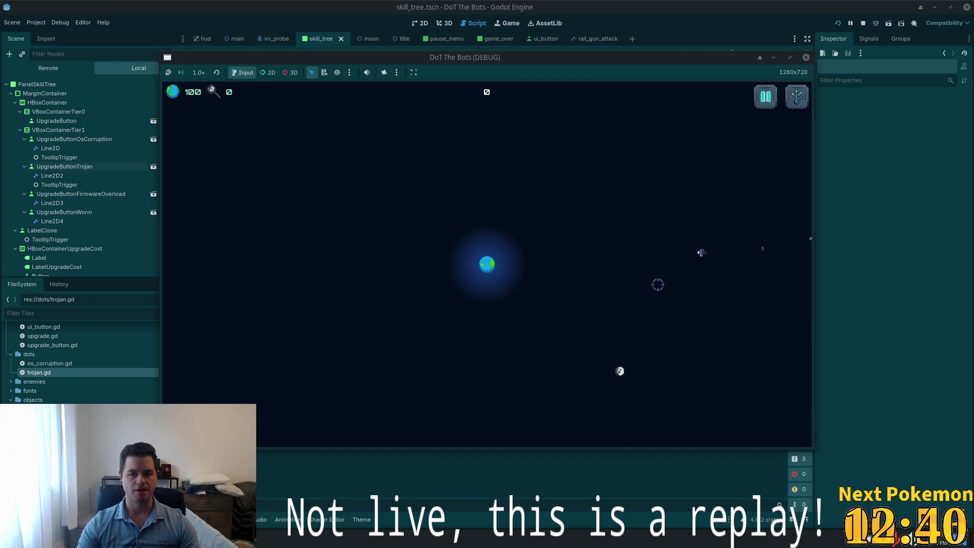
left_click_drag(675, 252, 588, 275)
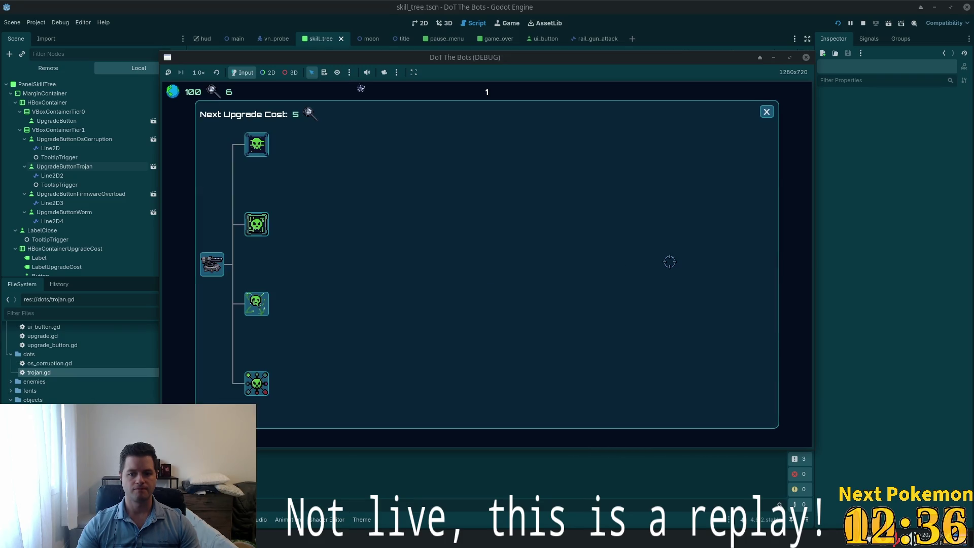
left_click(766, 112)
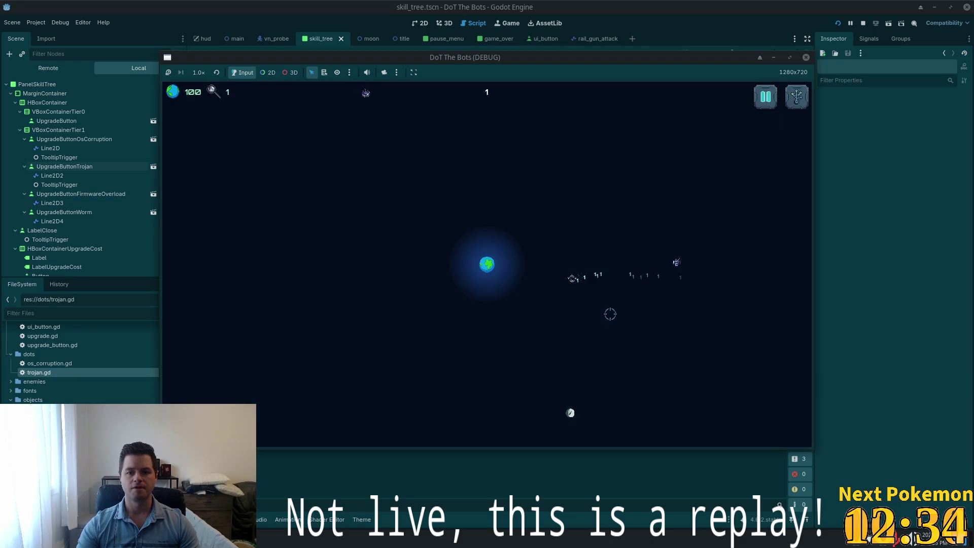
left_click(415, 146)
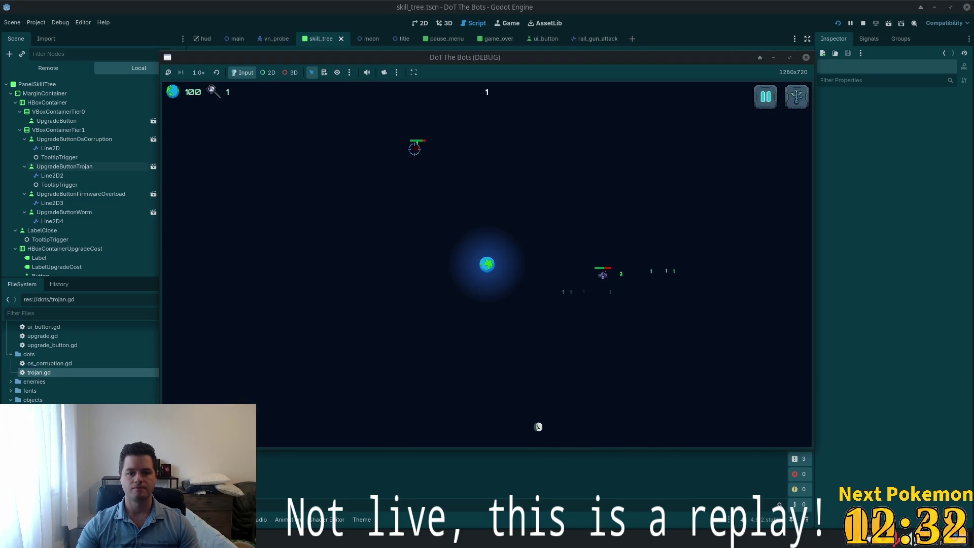
key("Escape")
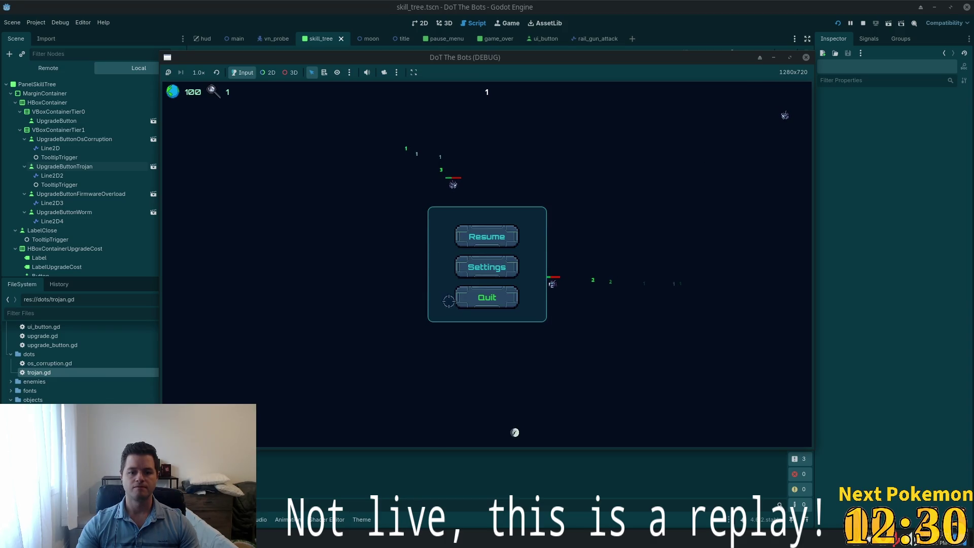
left_click(463, 303)
Step: Start a fresh run and check the skill tree shows research points back at 0
left_click(490, 253)
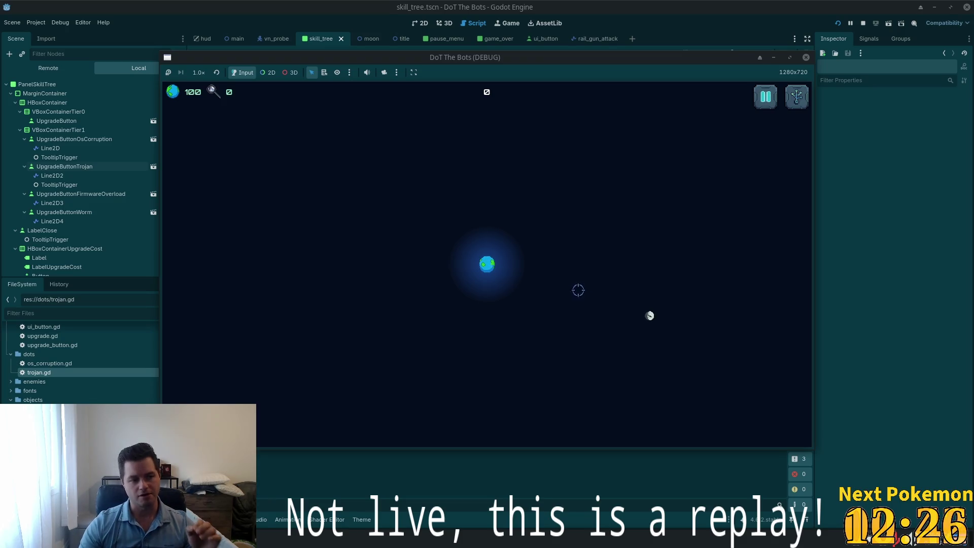
left_click(515, 137)
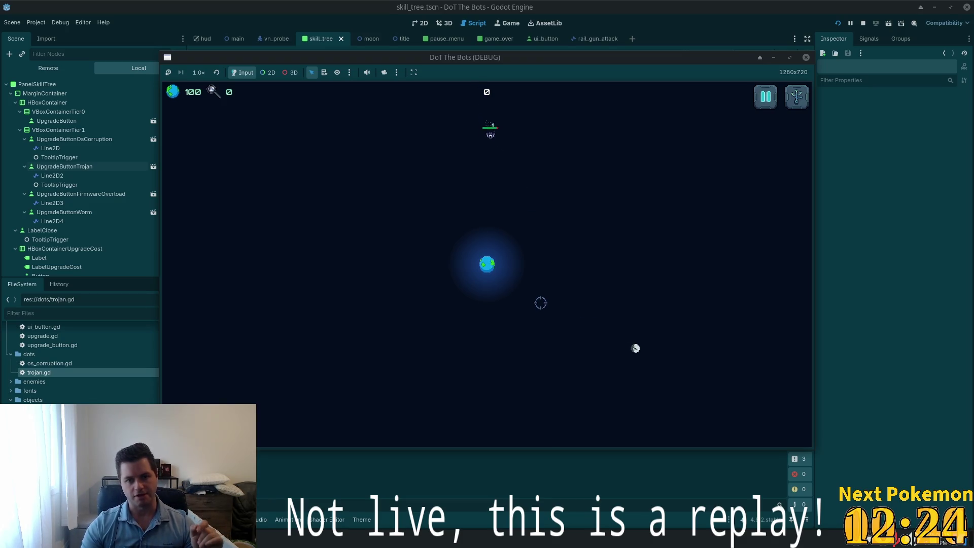
left_click(796, 96)
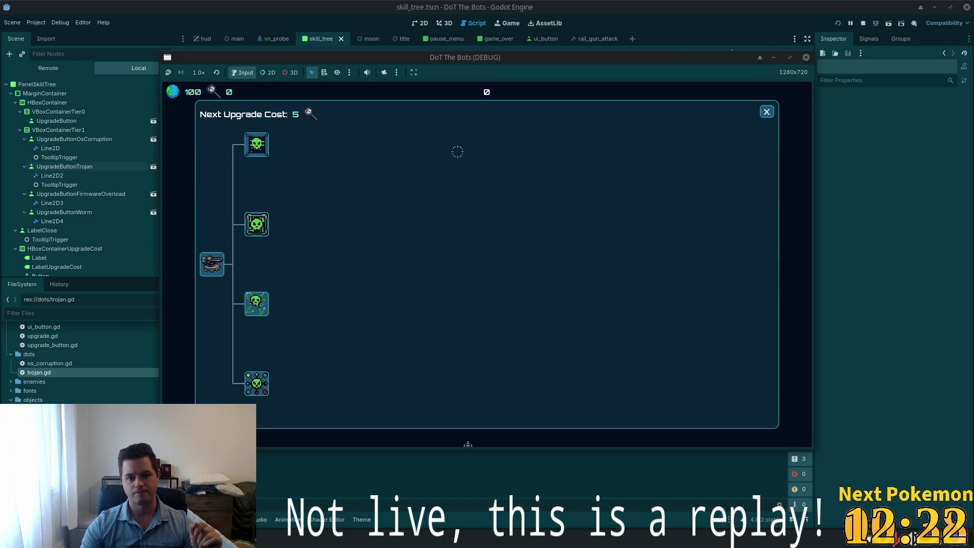
left_click(767, 112)
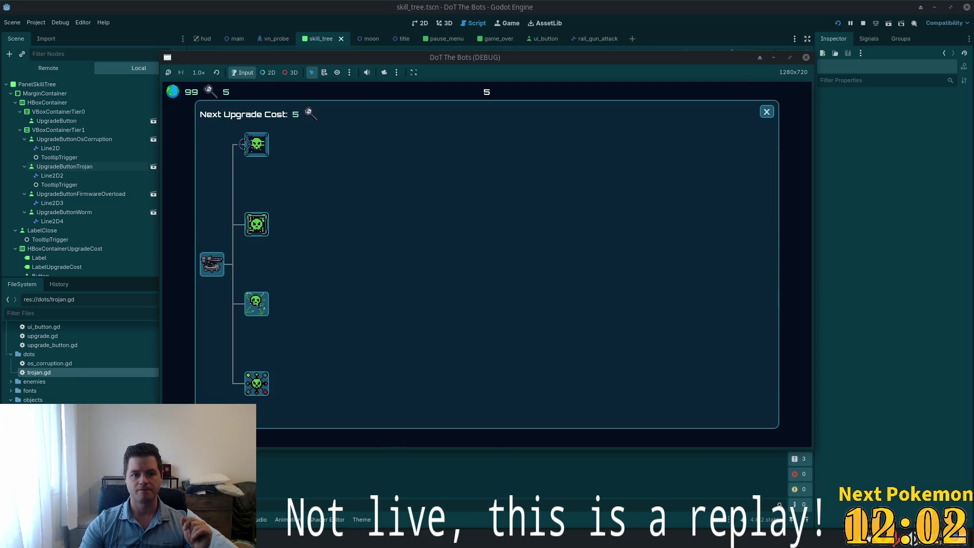
left_click(764, 113)
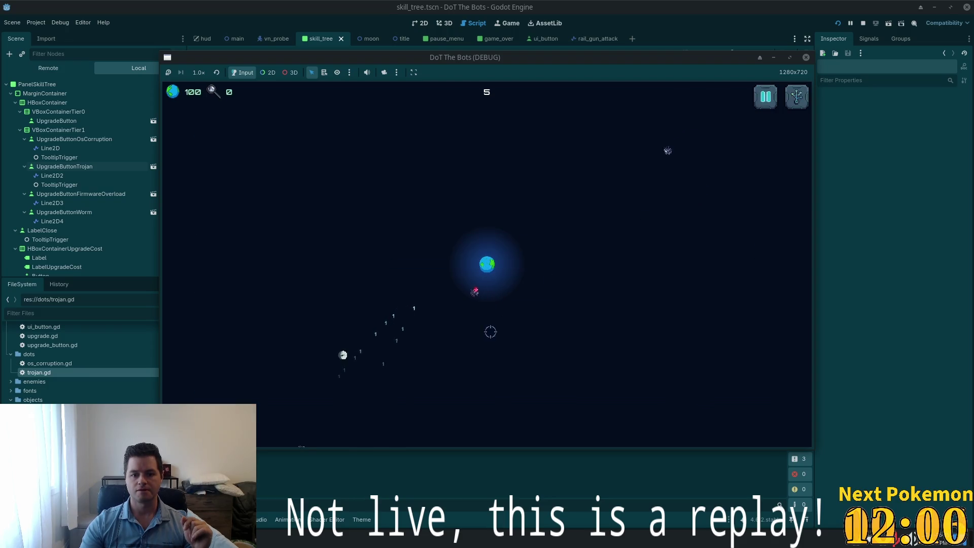
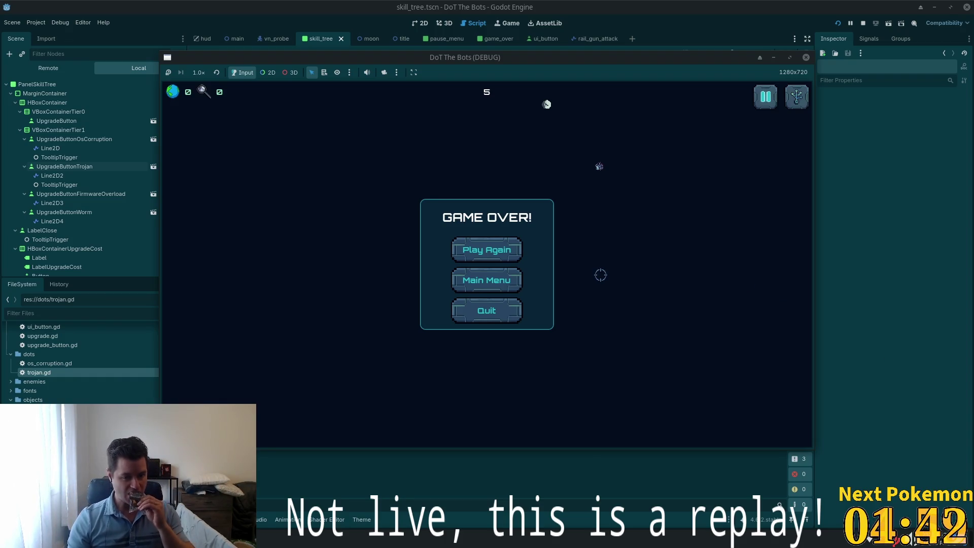
Step: Choose Play Again on the Game Over screen and play until the four-node skill tree appears
left_click(493, 257)
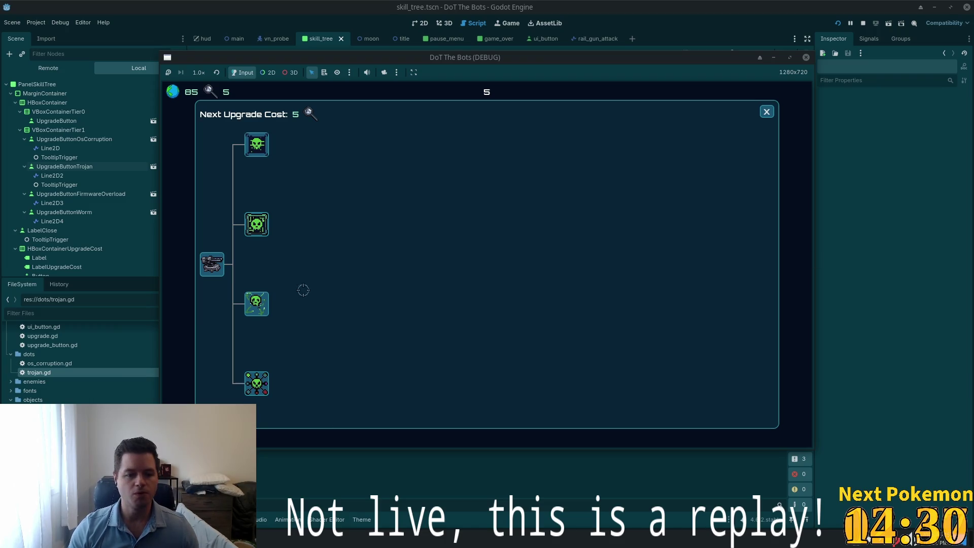
Step: Dismiss the skill tree panel, play until game over, and go back to the title menu
left_click(766, 111)
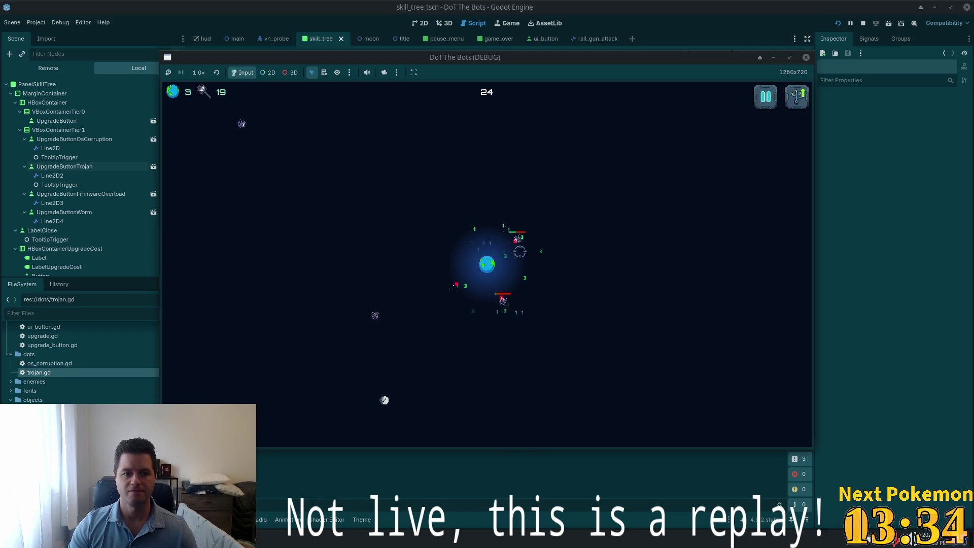
left_click(487, 279)
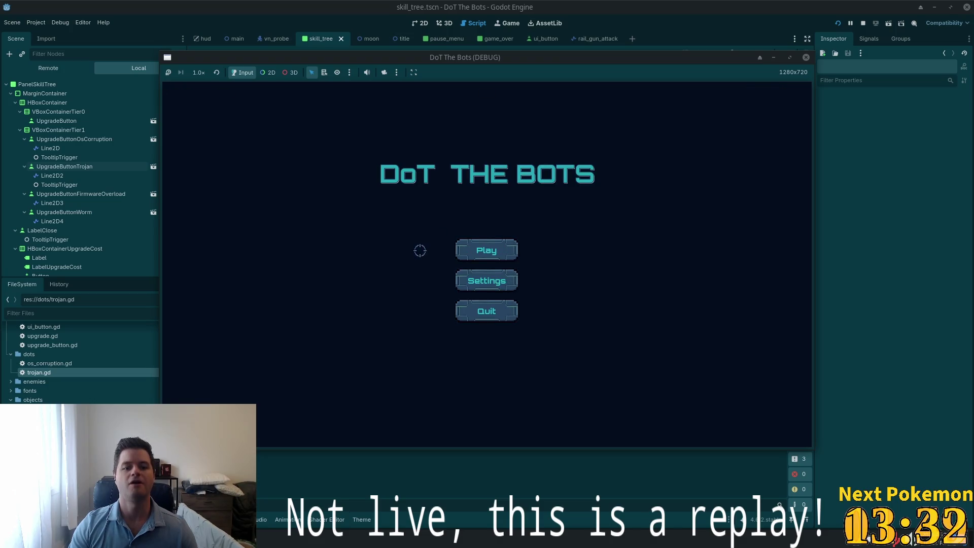
left_click(487, 252)
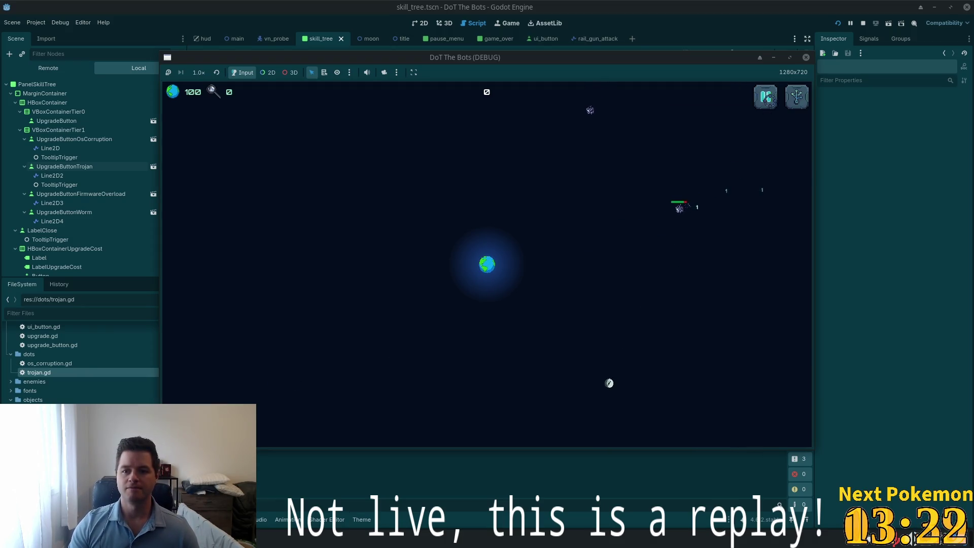
left_click(796, 109)
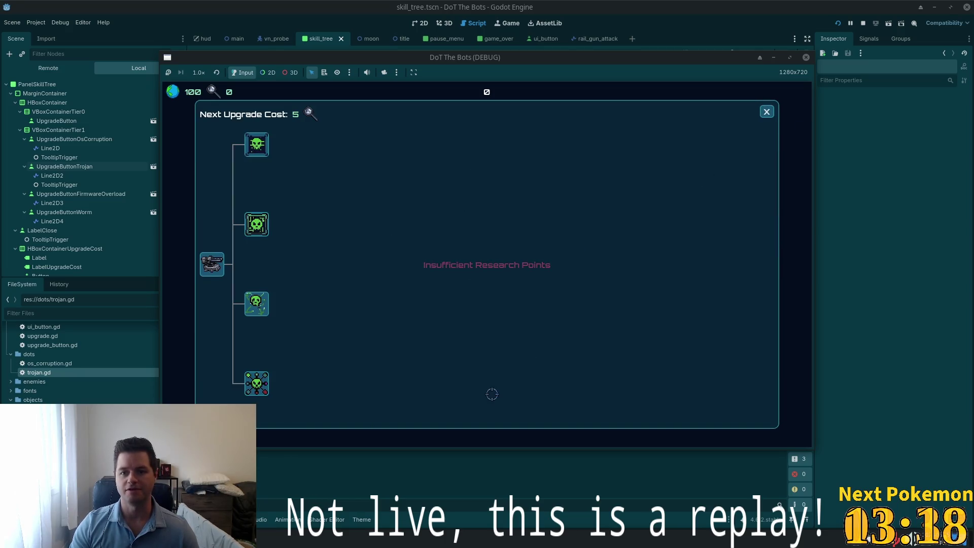
key("Escape")
key("Escape")
left_click(475, 296)
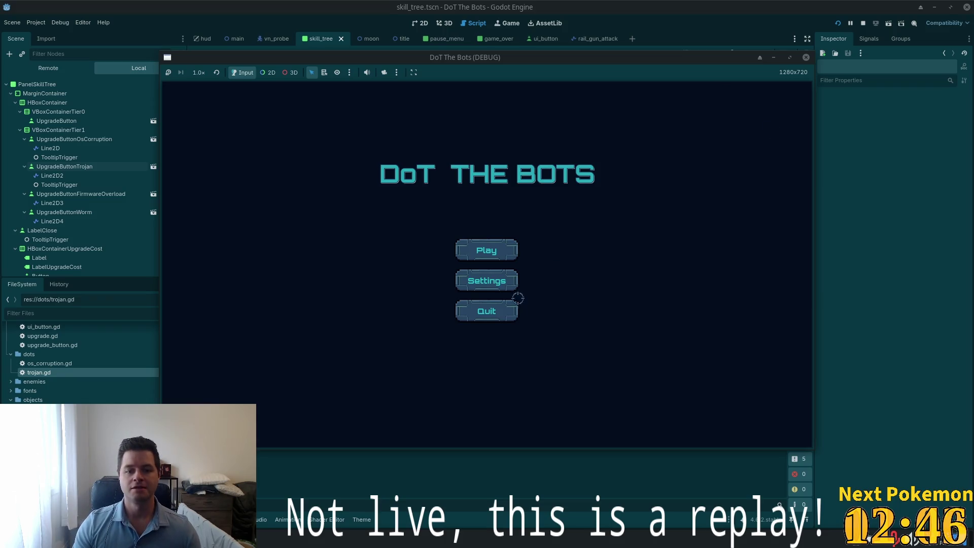
left_click(507, 281)
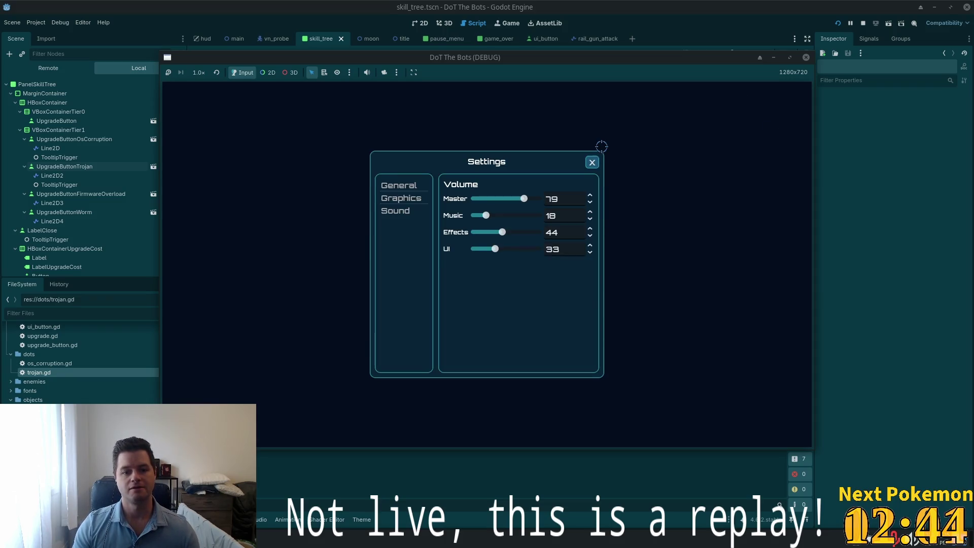
left_click(592, 163)
left_click(495, 281)
left_click(592, 162)
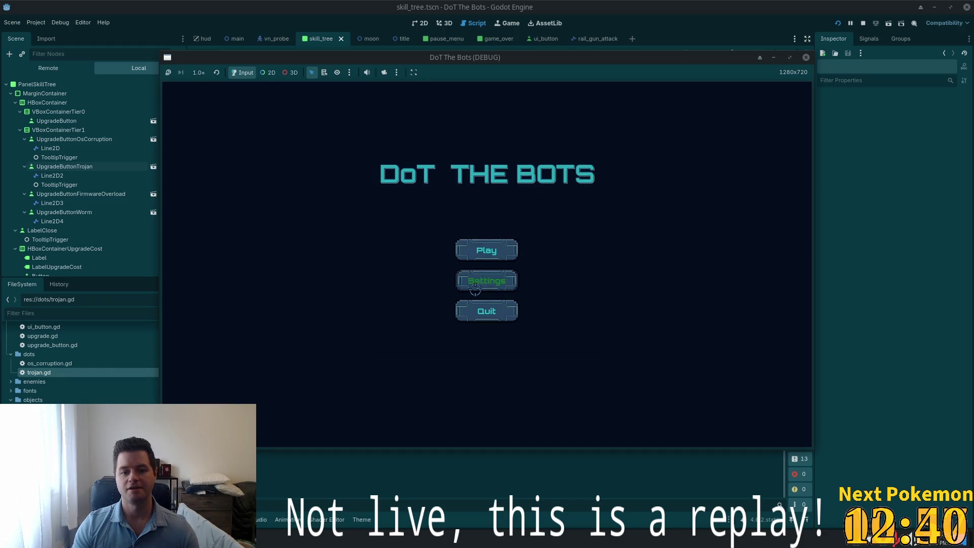
left_click(495, 284)
left_click(591, 162)
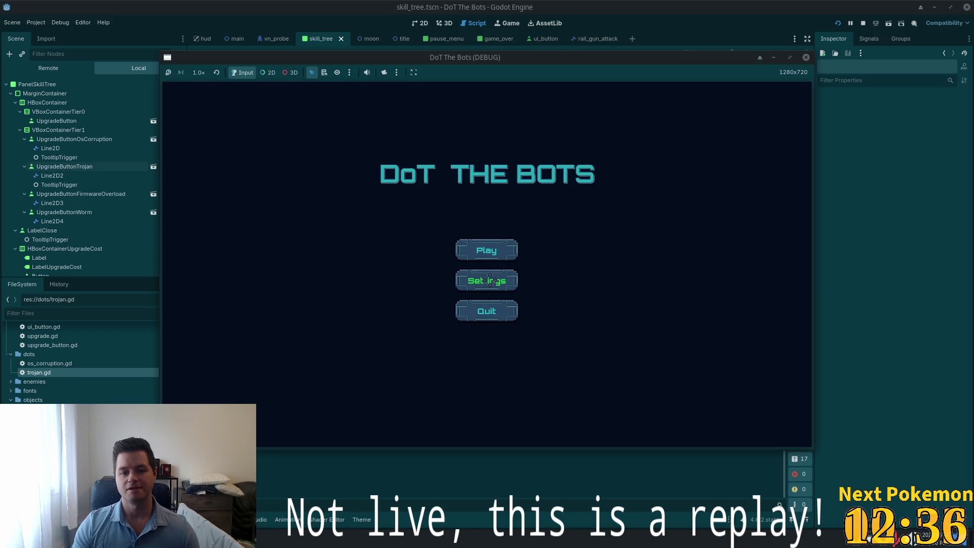
left_click(473, 285)
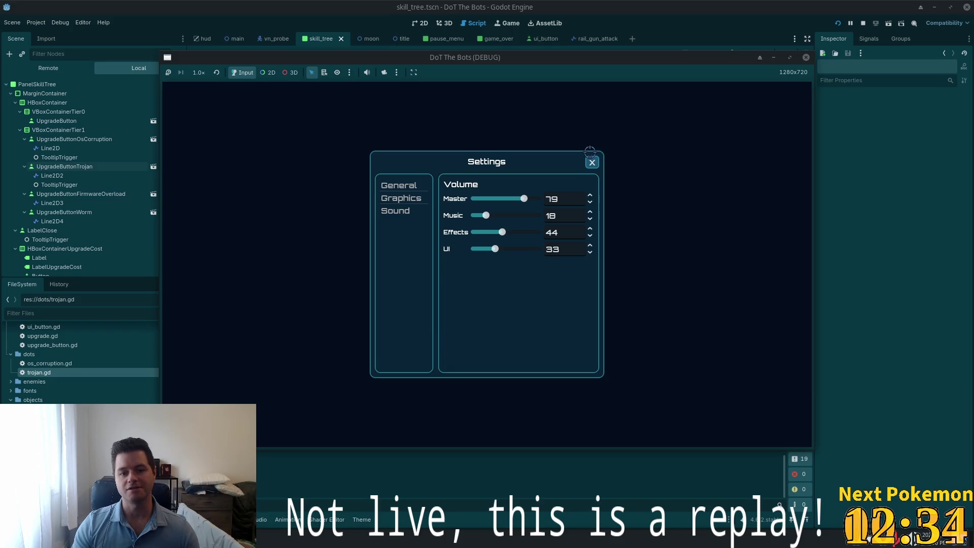
left_click(592, 161)
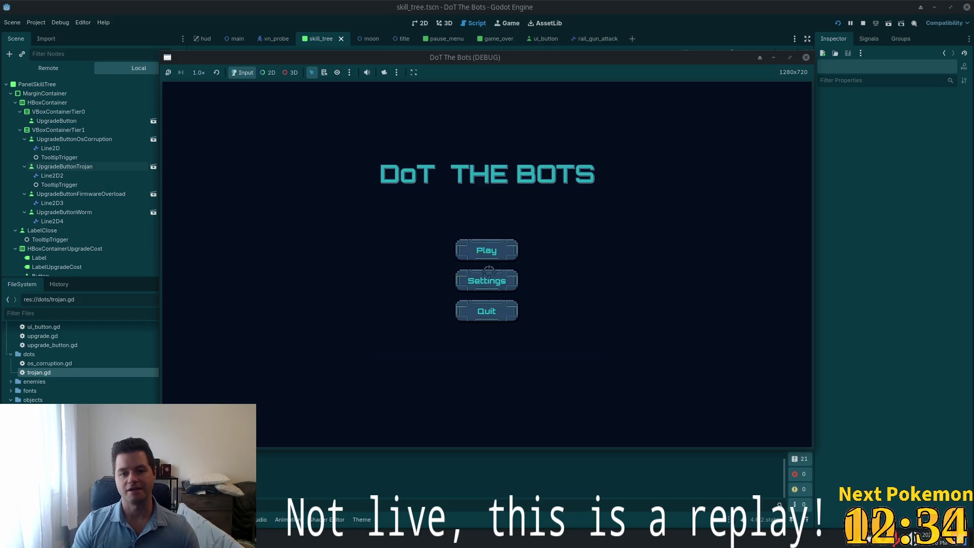
left_click(467, 285)
left_click(597, 160)
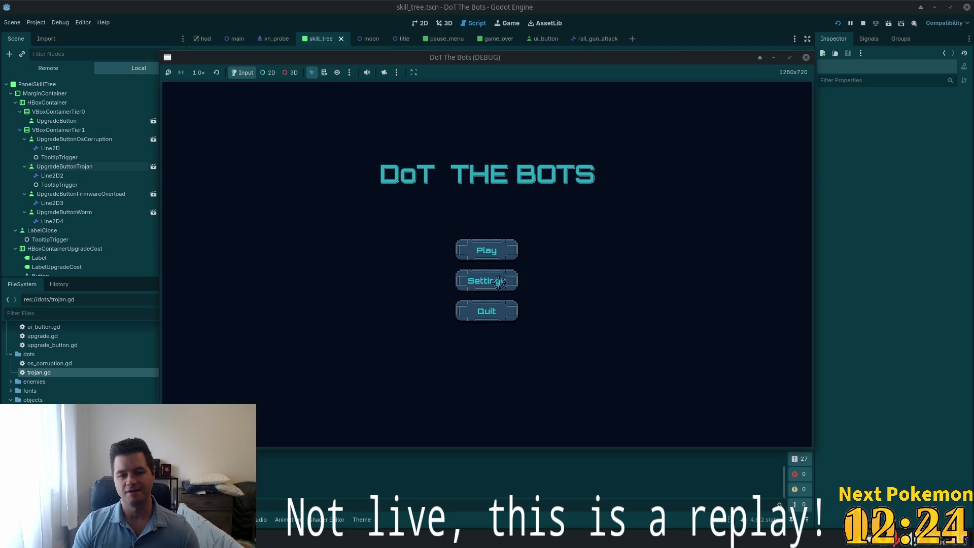
left_click(477, 288)
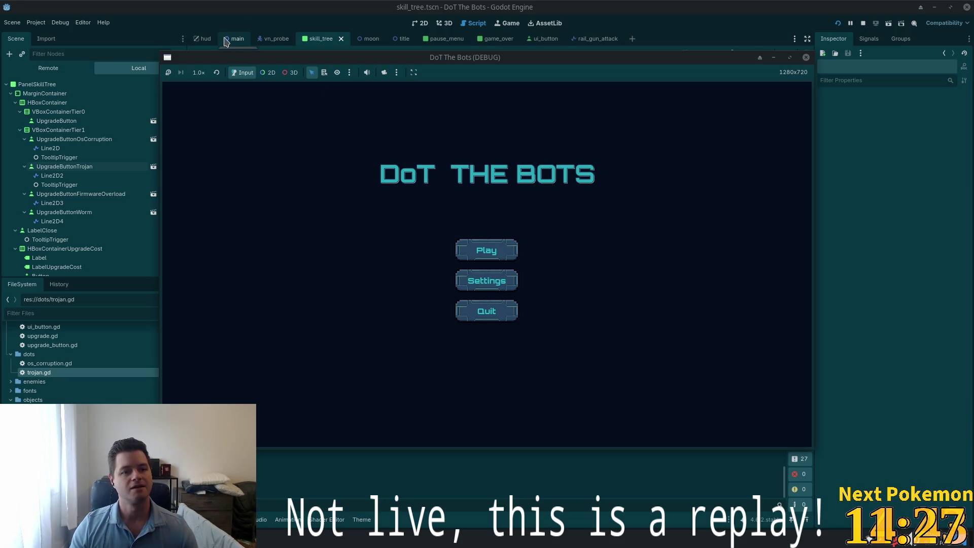
Step: In the title scene's 2D view, select MarginContainer and hide the PanelSettingsMenu panel
left_click(395, 40)
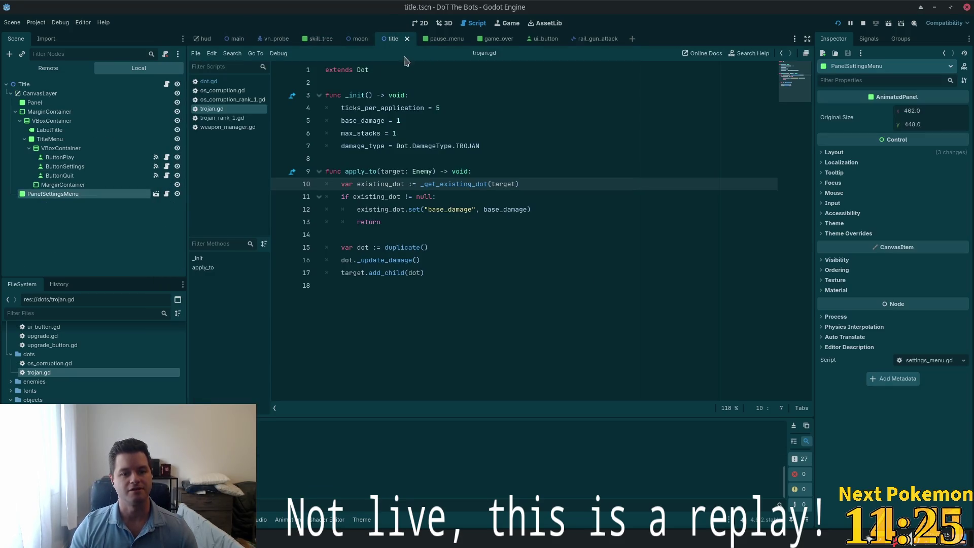
left_click(137, 184)
left_click(420, 23)
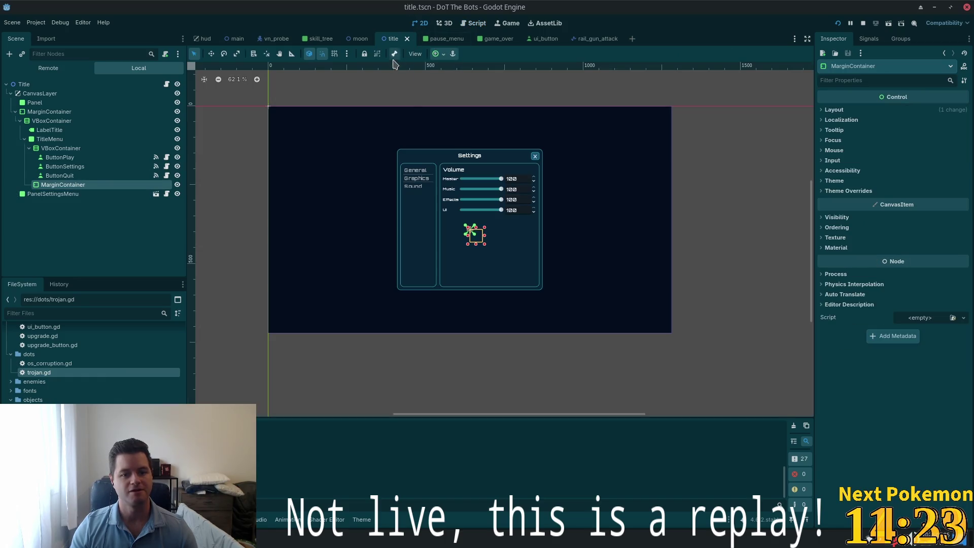
scroll(455, 205, "up", 3)
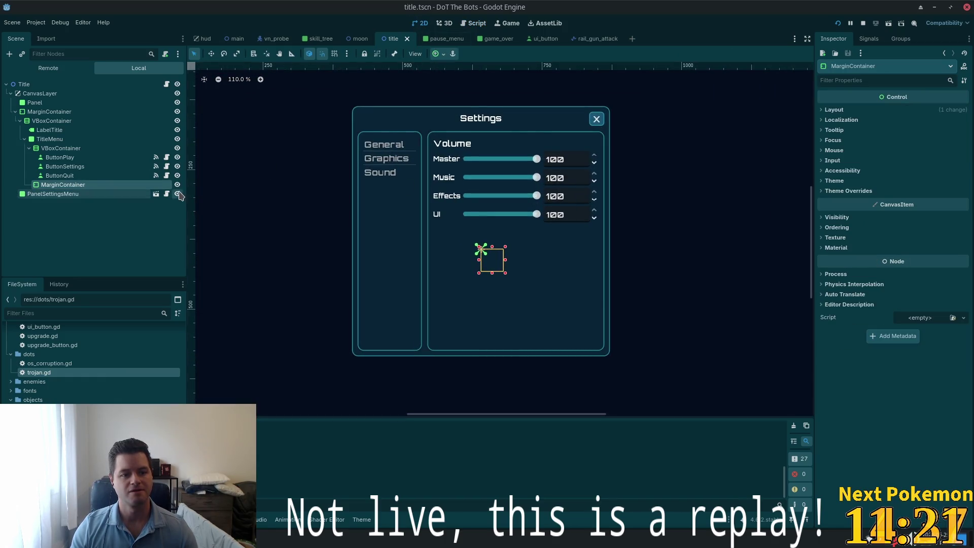
left_click(177, 194)
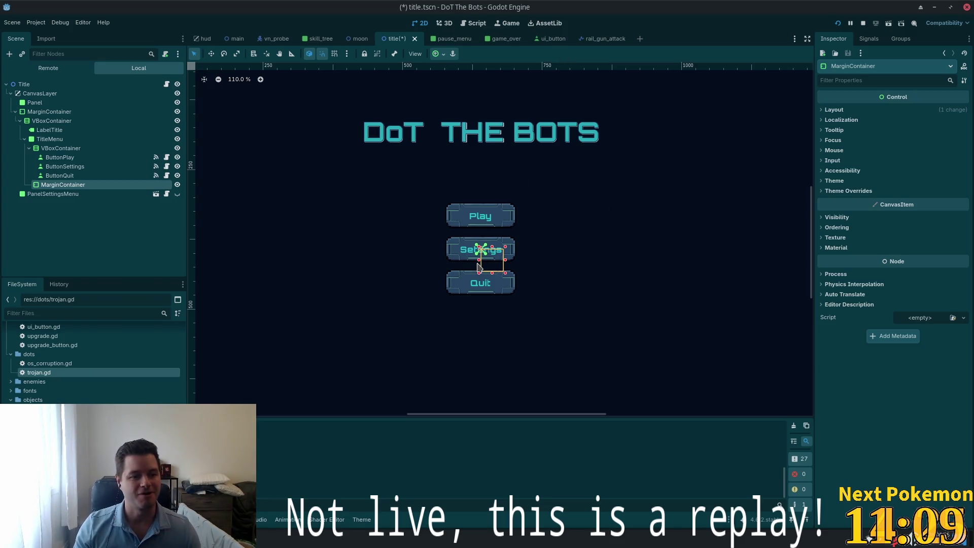
Step: Drag the MarginContainer to the viewport's top-right corner, then save and rerun the game
scroll(559, 268, "down", 3)
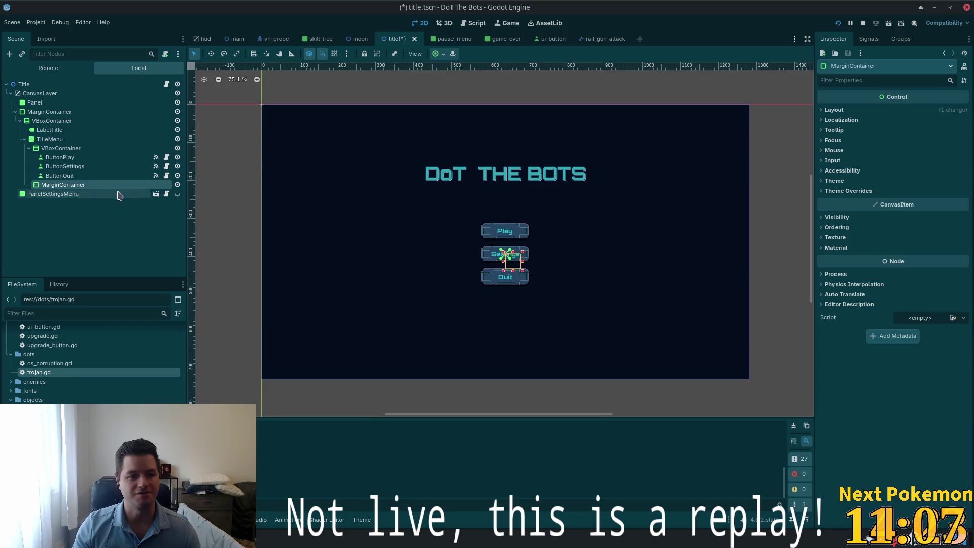
left_click(212, 56)
left_click_drag(363, 297, 604, 174)
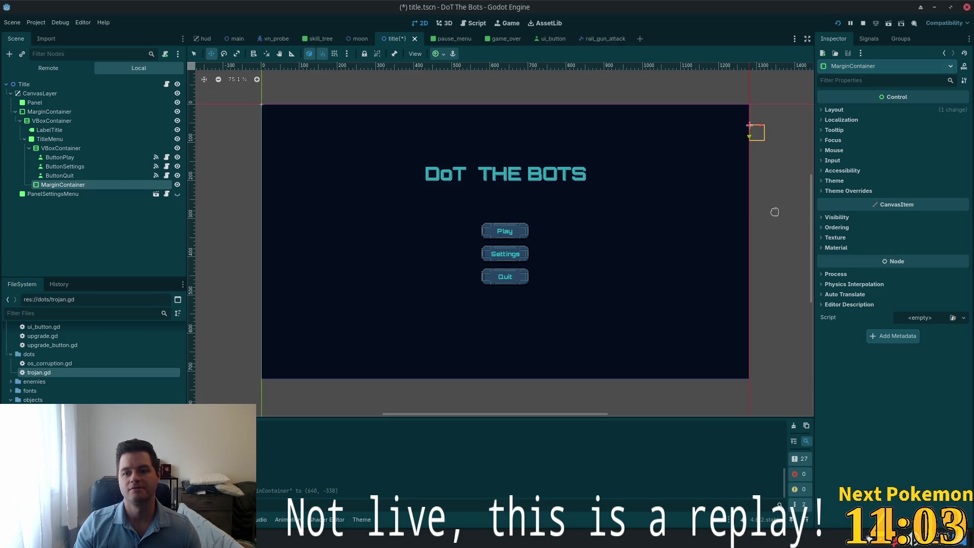
key("F5")
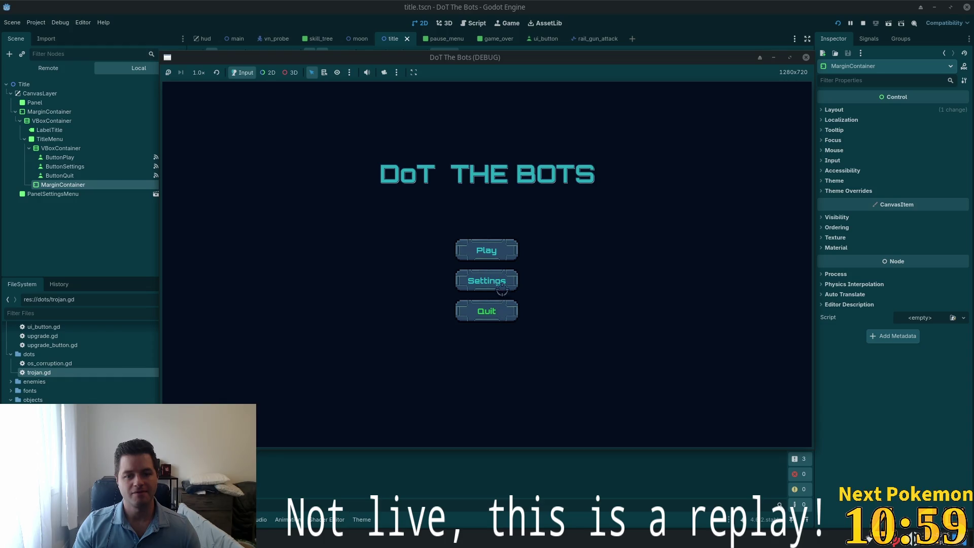
Step: Open and close the game's settings dialog from the title menu several times
left_click(491, 289)
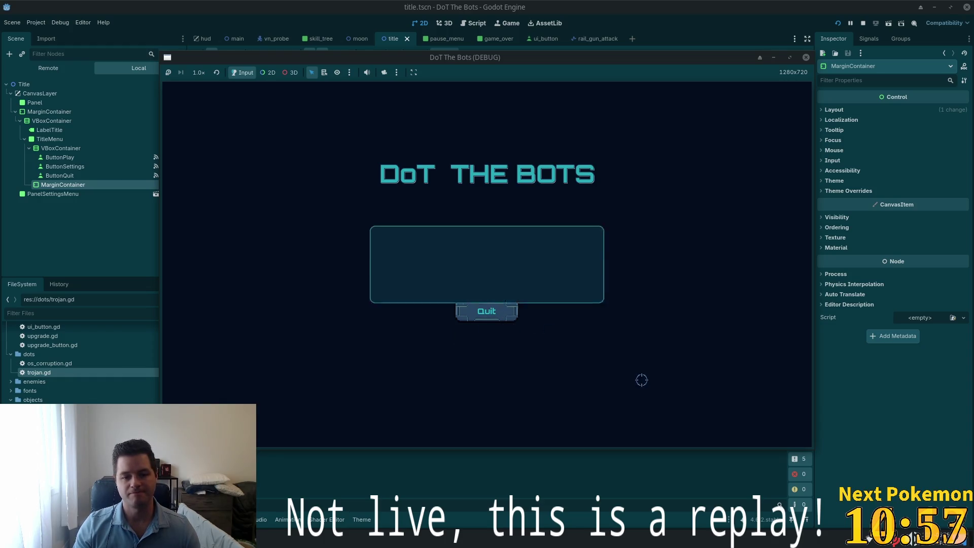
left_click(592, 163)
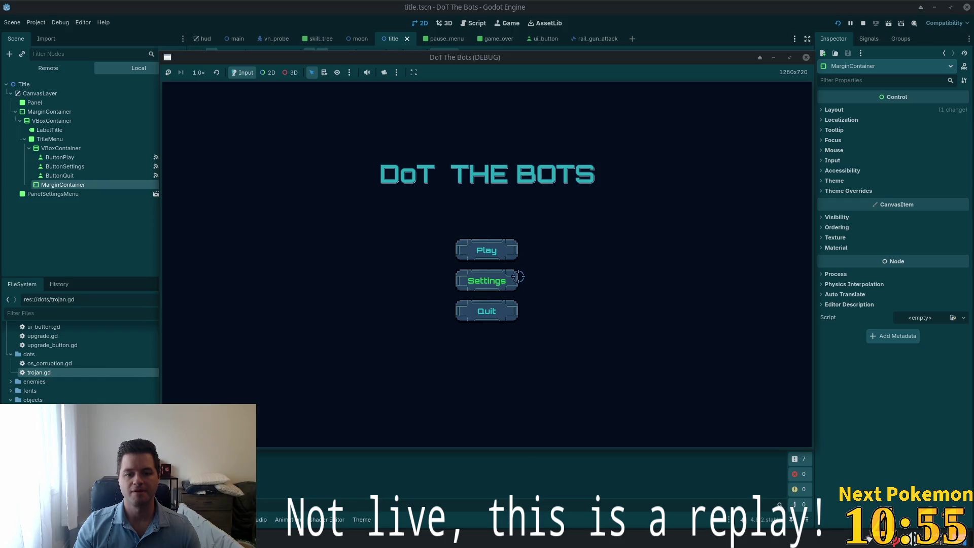
key("Return")
left_click(592, 163)
key("Return")
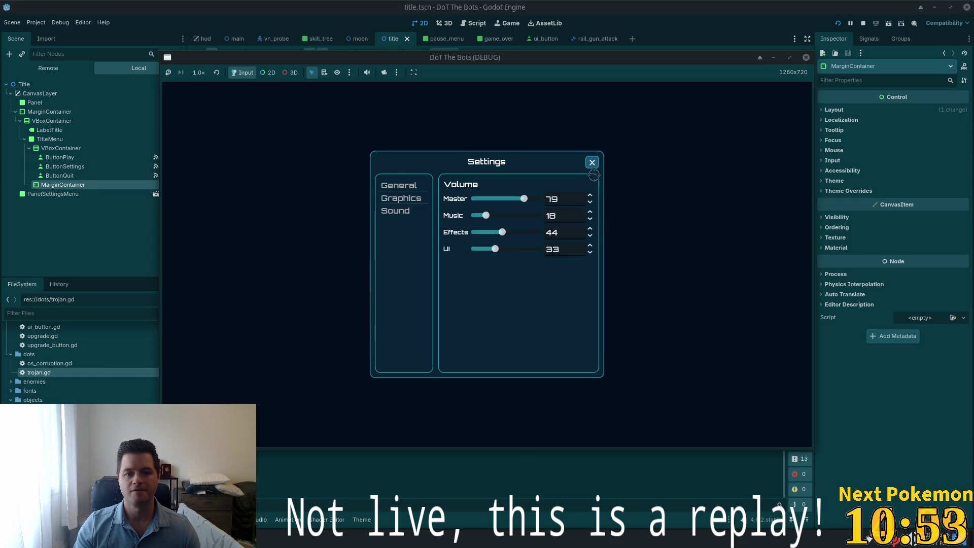
left_click(592, 163)
Step: Start a new game, close the skill tree, and fire the rail gun at enemies near the planet
left_click(480, 241)
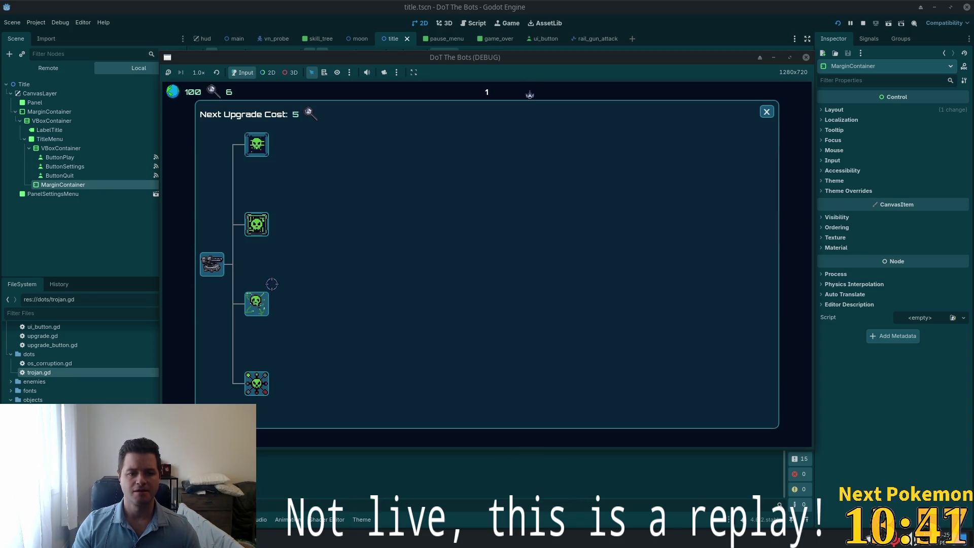
left_click(766, 111)
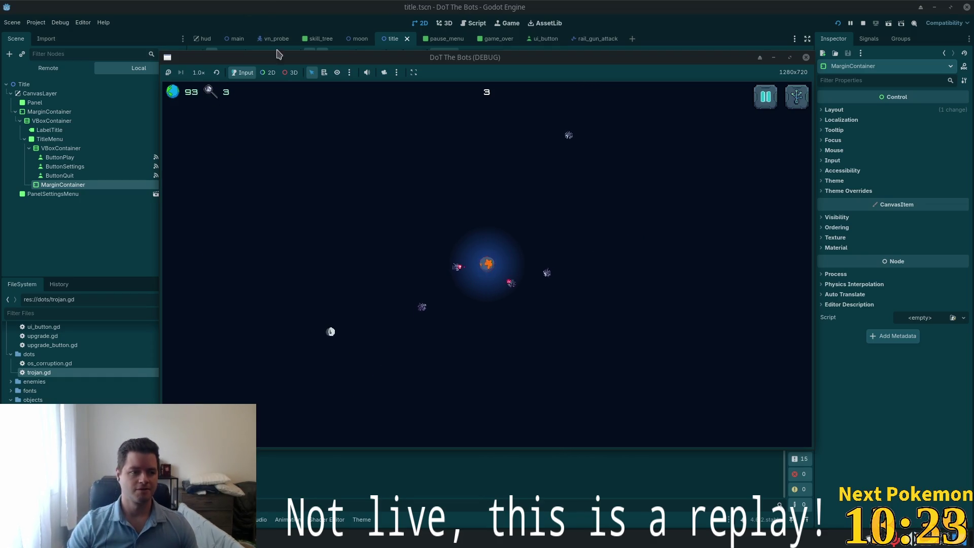
left_click(476, 233)
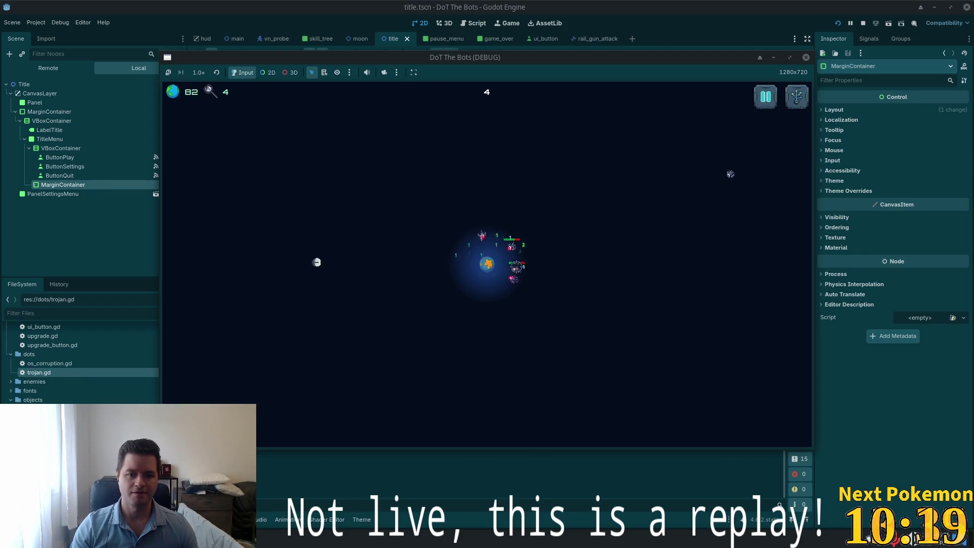
left_click(490, 277)
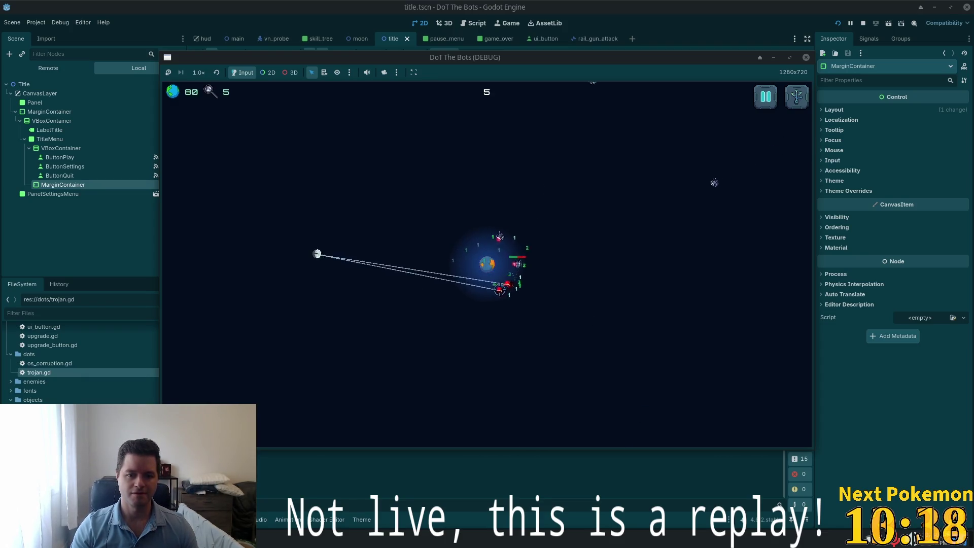
left_click(464, 279)
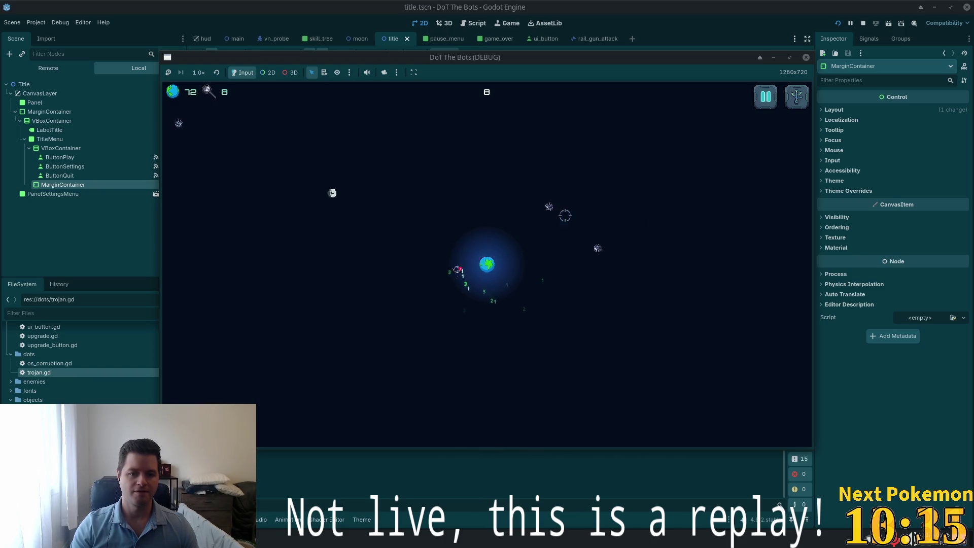
left_click(549, 248)
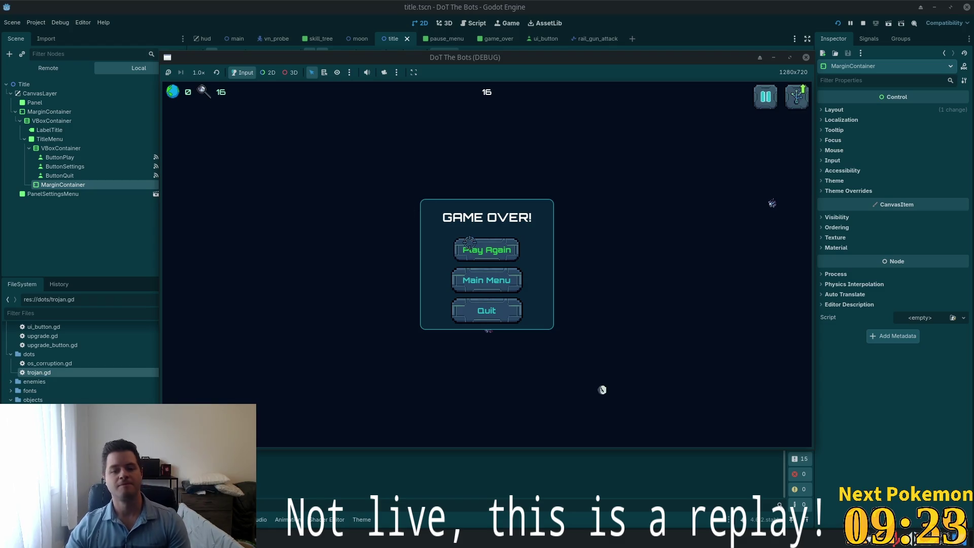
Step: After game over, restart, toggle the upgrade tree, then quit through the pause menu and title screen
left_click(465, 259)
key("Escape")
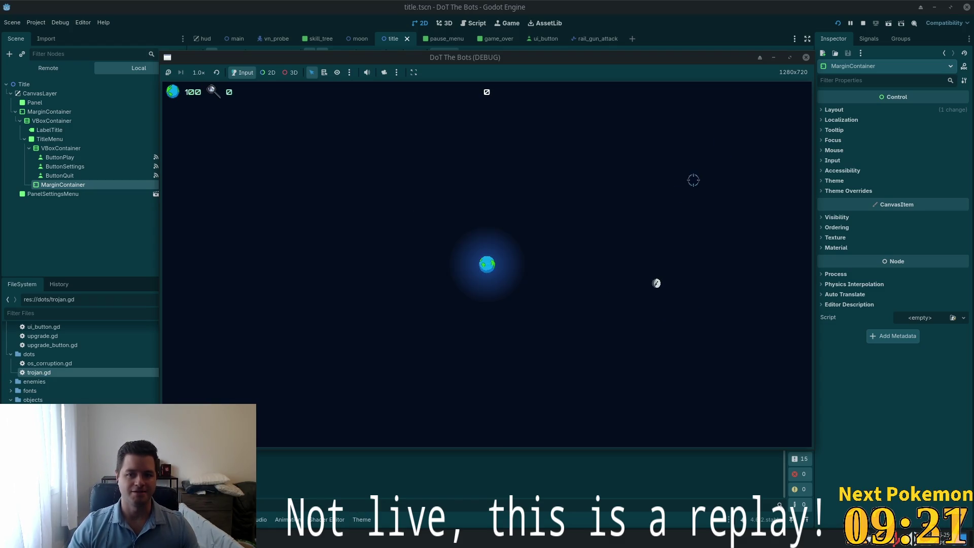
key("Tab")
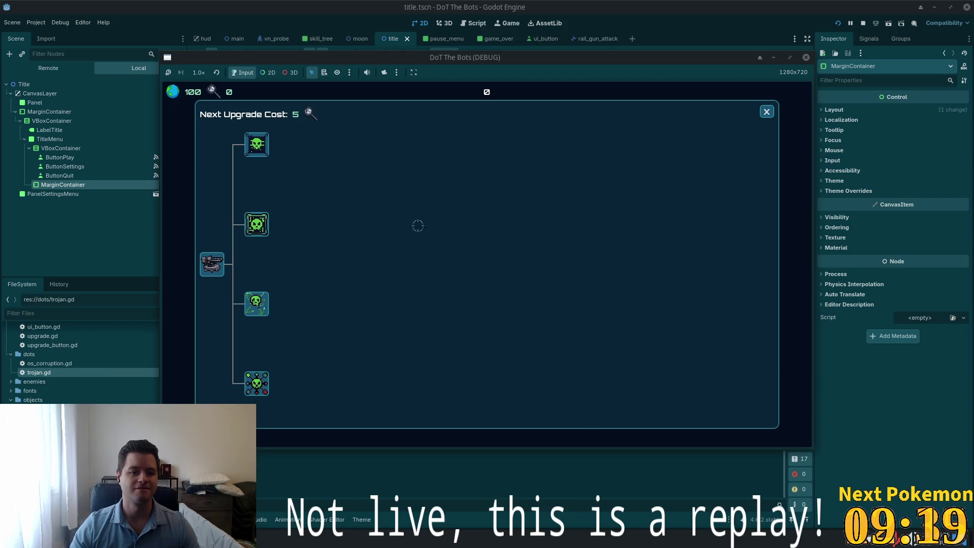
key("Tab")
left_click(796, 97)
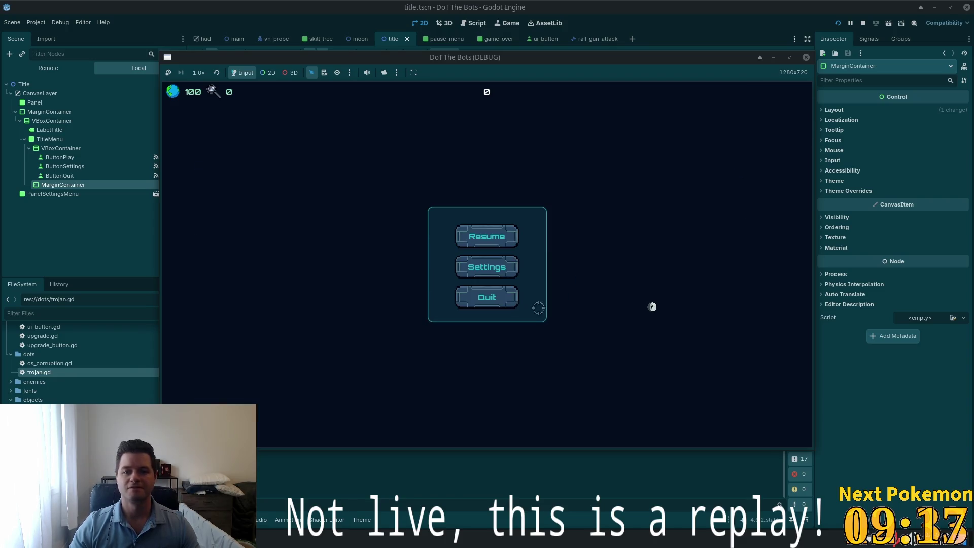
left_click(480, 298)
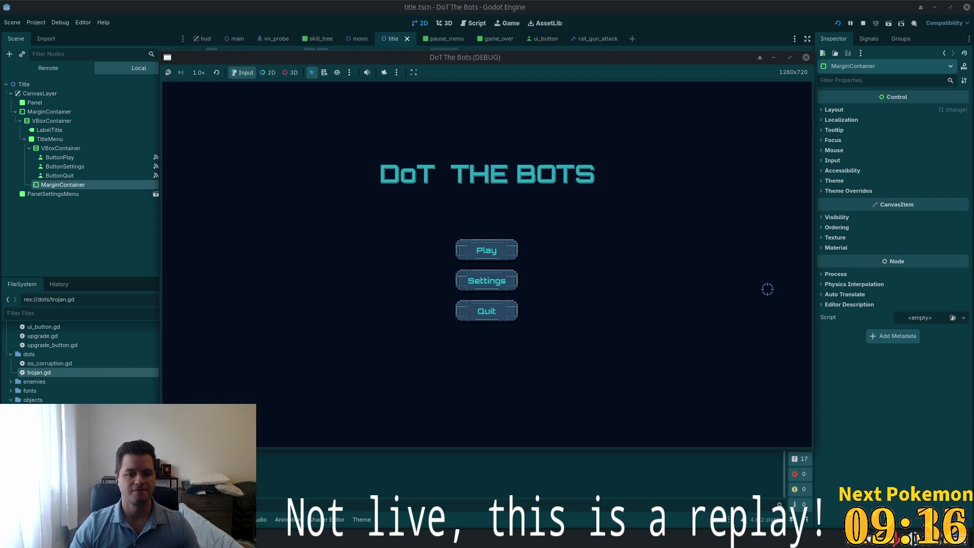
left_click(501, 314)
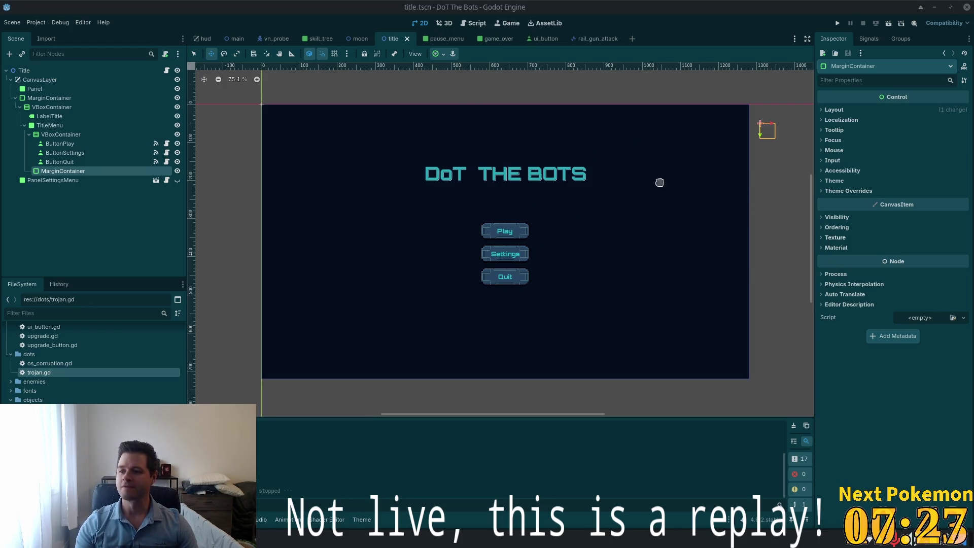
scroll(518, 270, "down", 1)
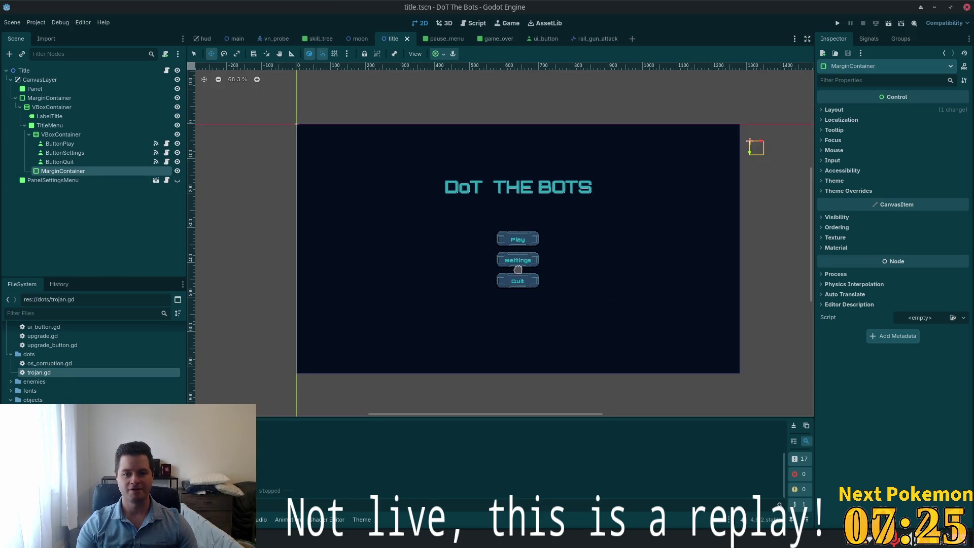
scroll(519, 269, "up", 4)
scroll(512, 273, "down", 2)
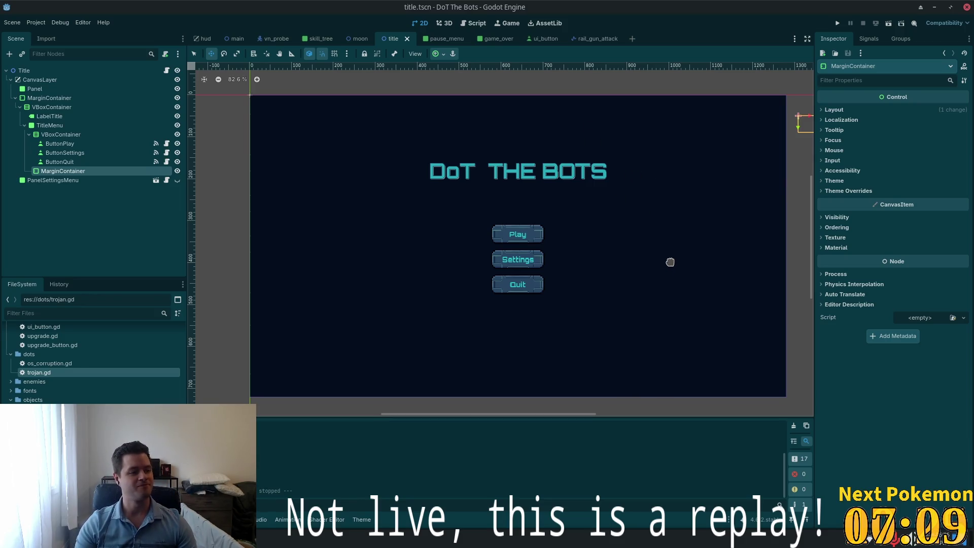
scroll(536, 283, "up", 2)
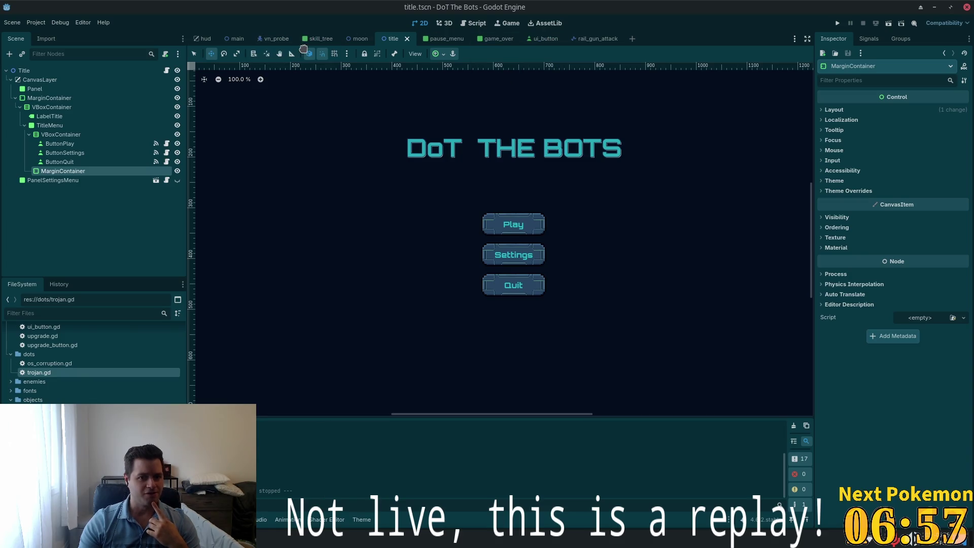
left_click(235, 39)
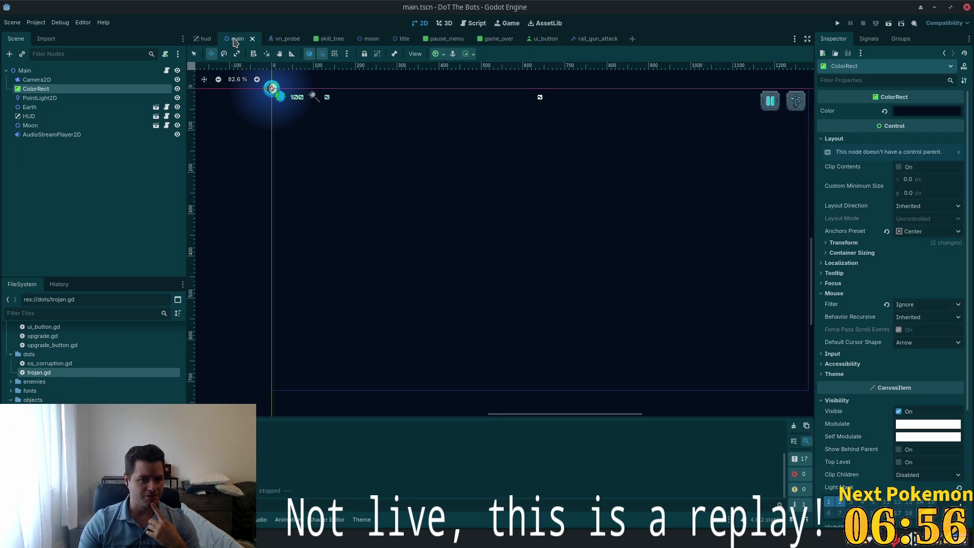
Step: Add a Node2D child under the Main root by searching 'node' in the Create Node dialog
left_click(36, 70)
key("ctrl+a")
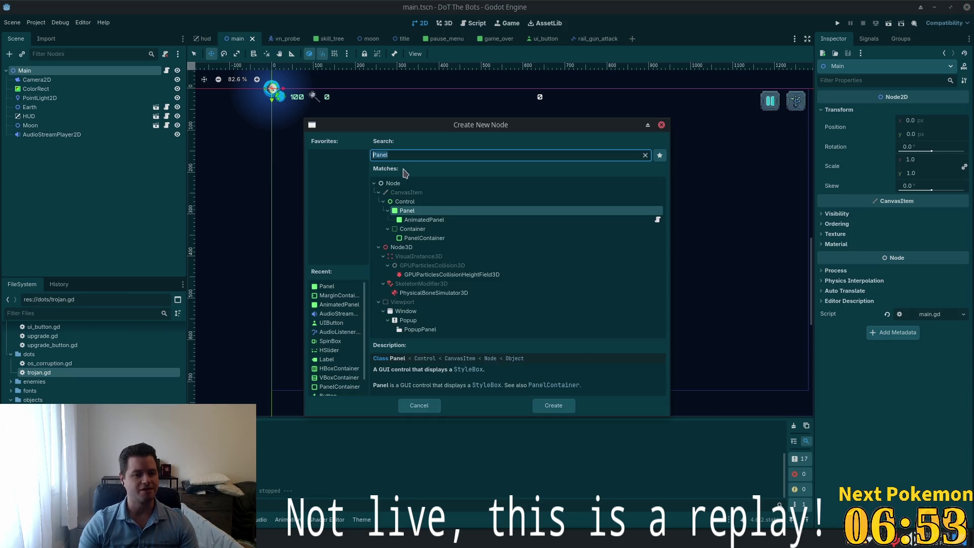
type("node")
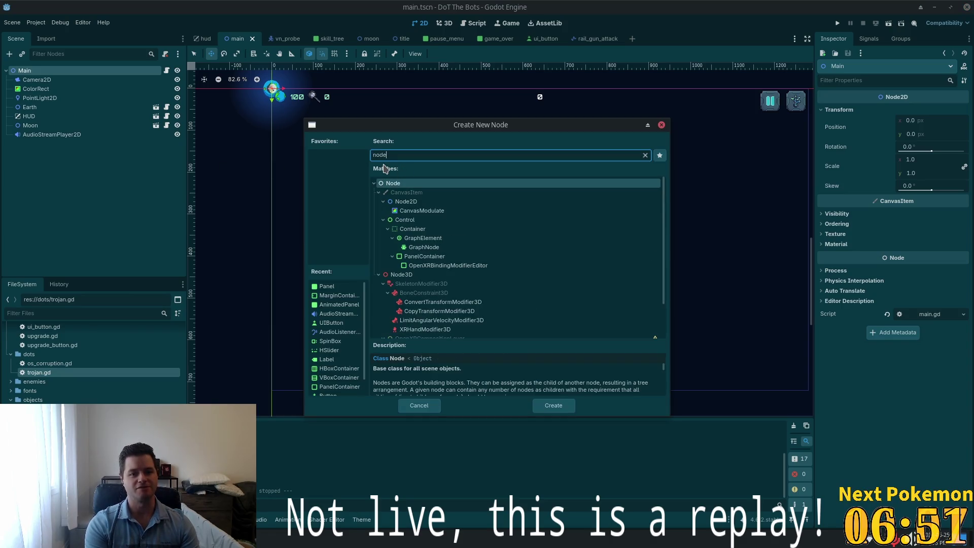
double_click(412, 202)
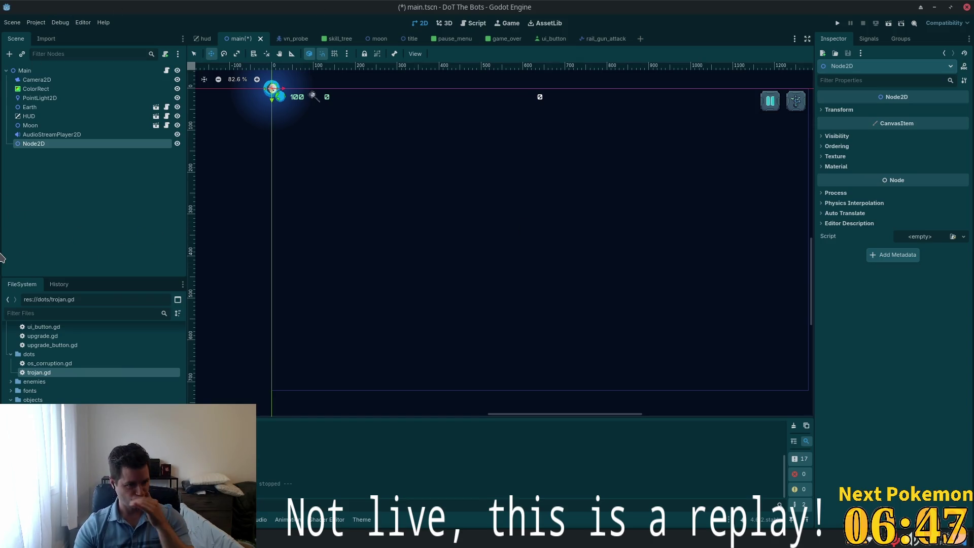
left_click(165, 54)
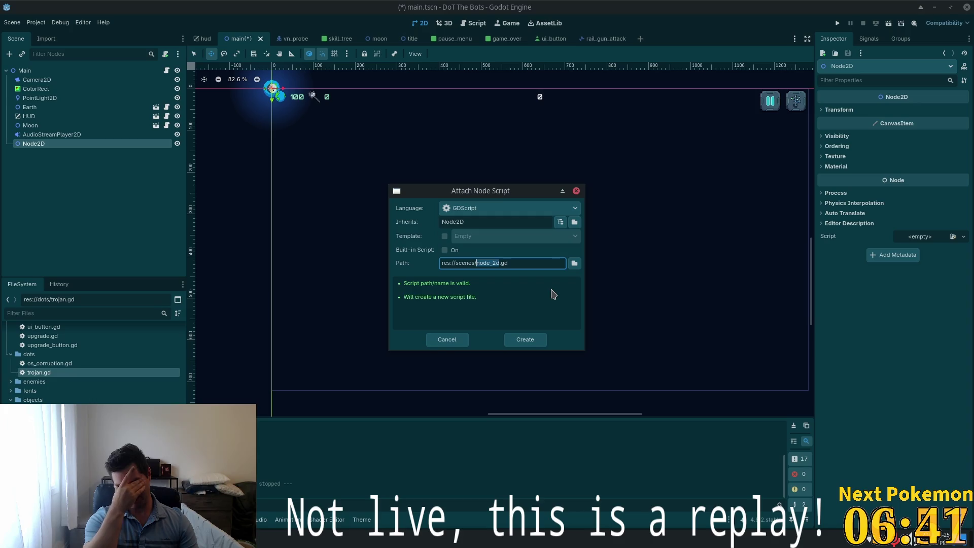
Step: Create and attach the script at res://scenes/augment_spawner.gd
type("augm")
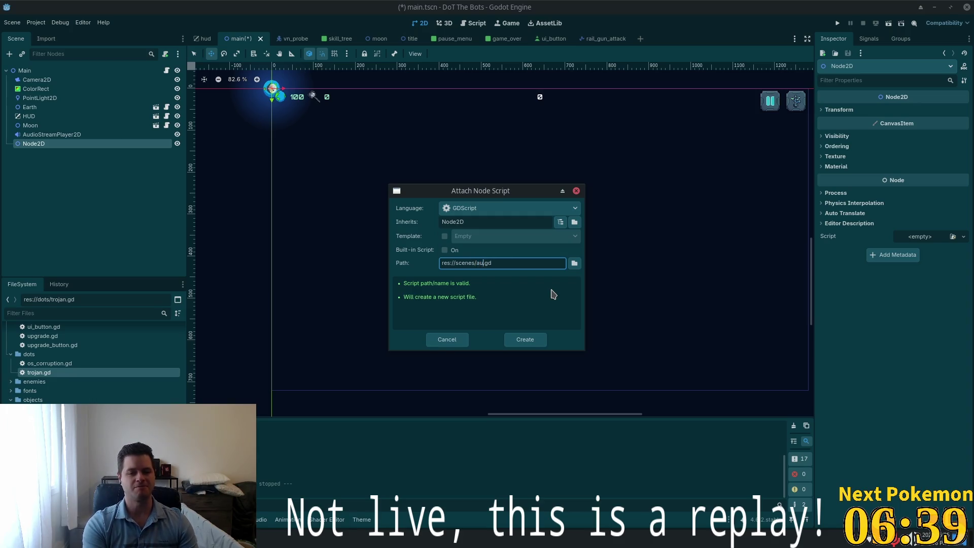
type("ent_spawn")
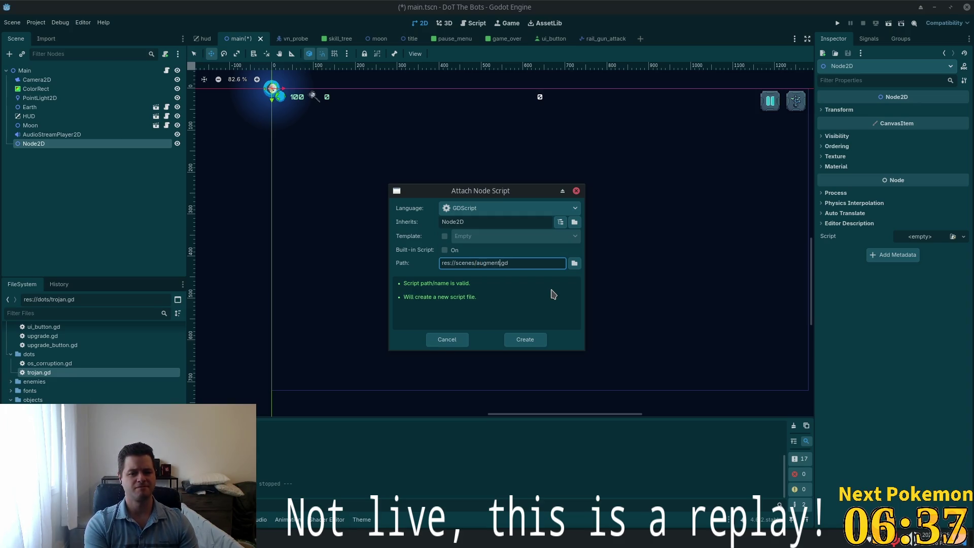
type("er")
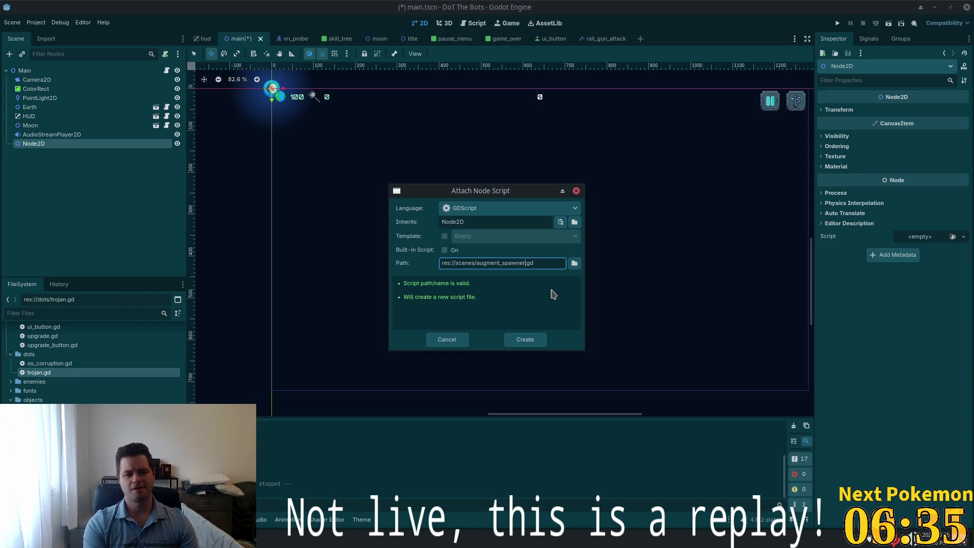
key("Return")
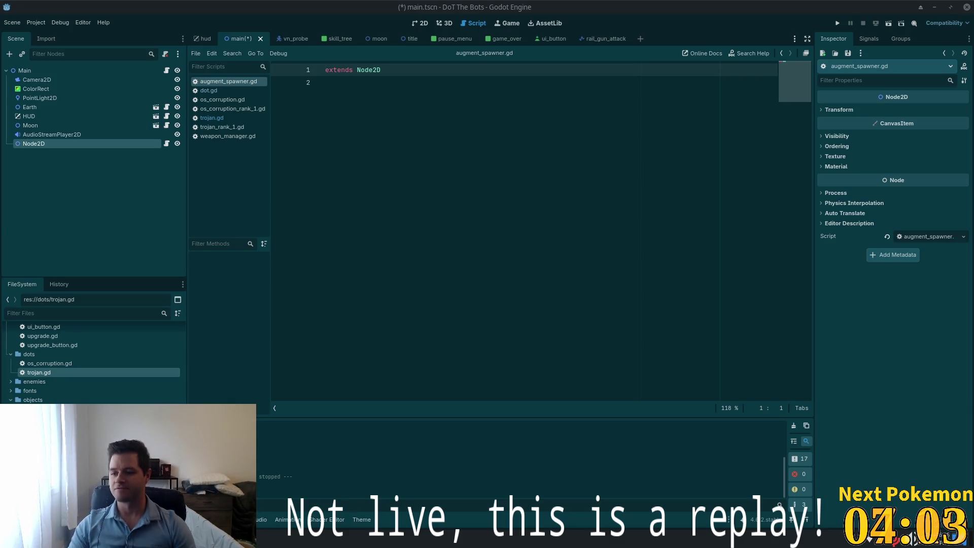
left_click(417, 115)
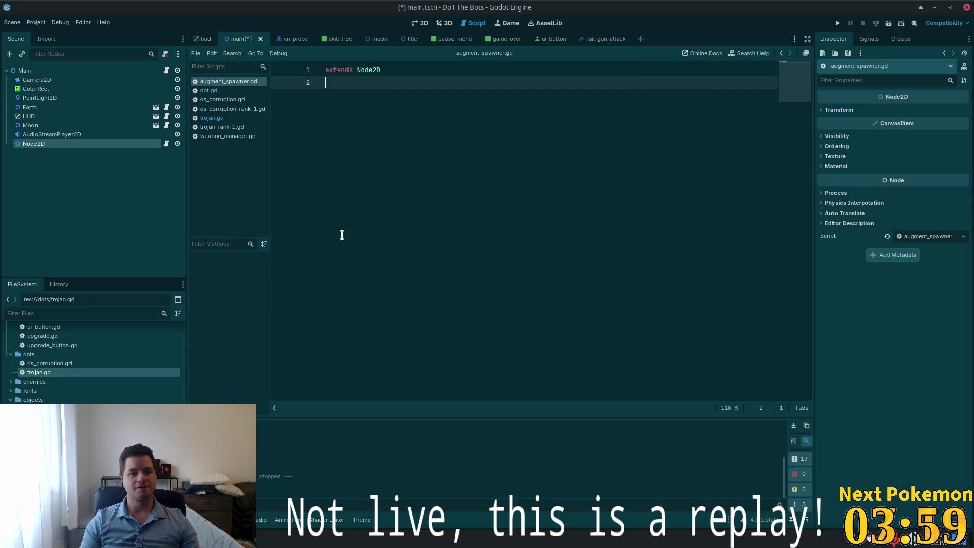
Step: Change the Node2D's name in the Scene dock to AugmentSpawner
double_click(49, 144)
key("End")
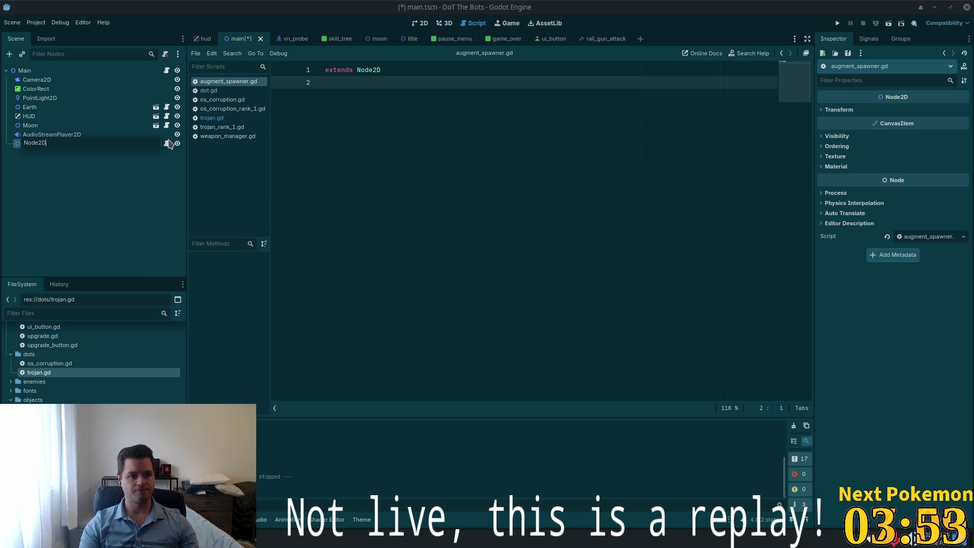
key("ctrl+a")
type("Au")
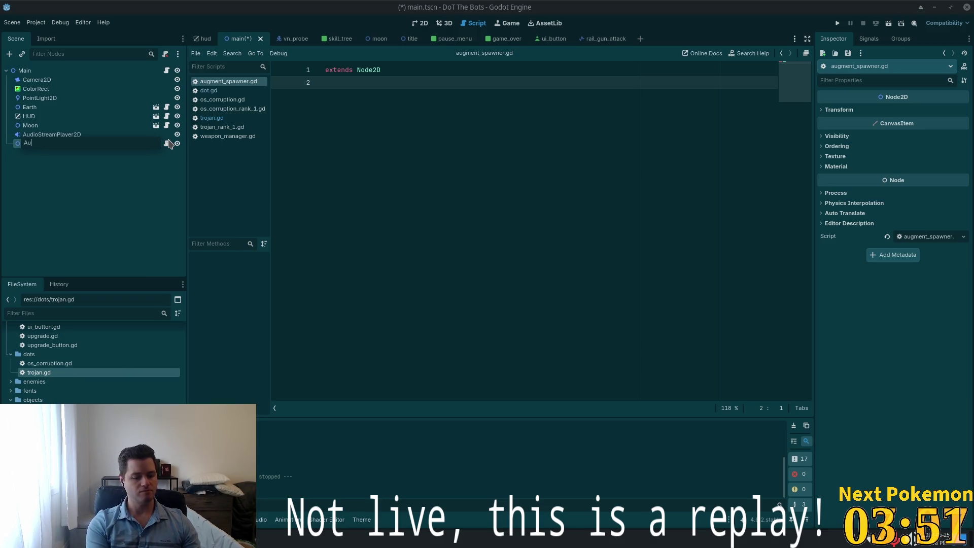
type("gmentSPe")
key("BackSpace")
type("pawner")
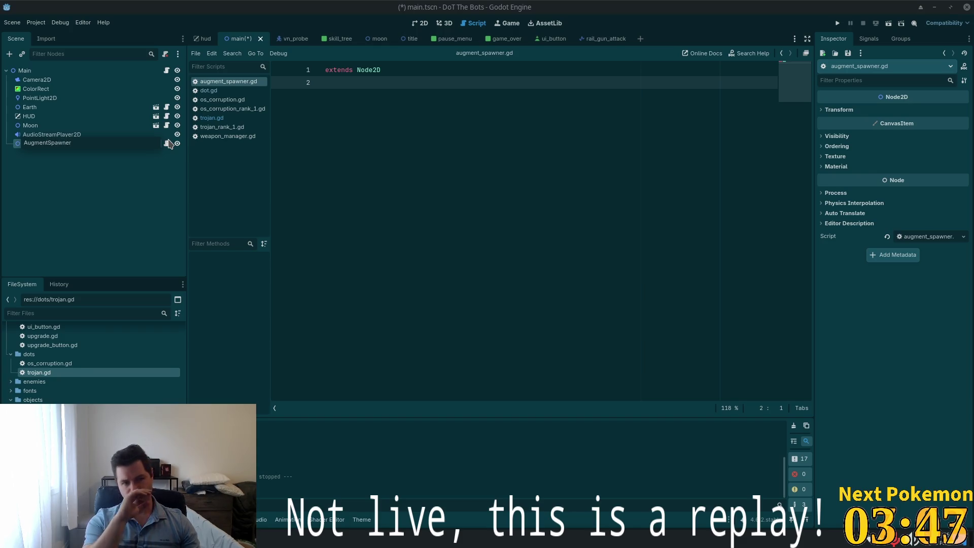
key("Return")
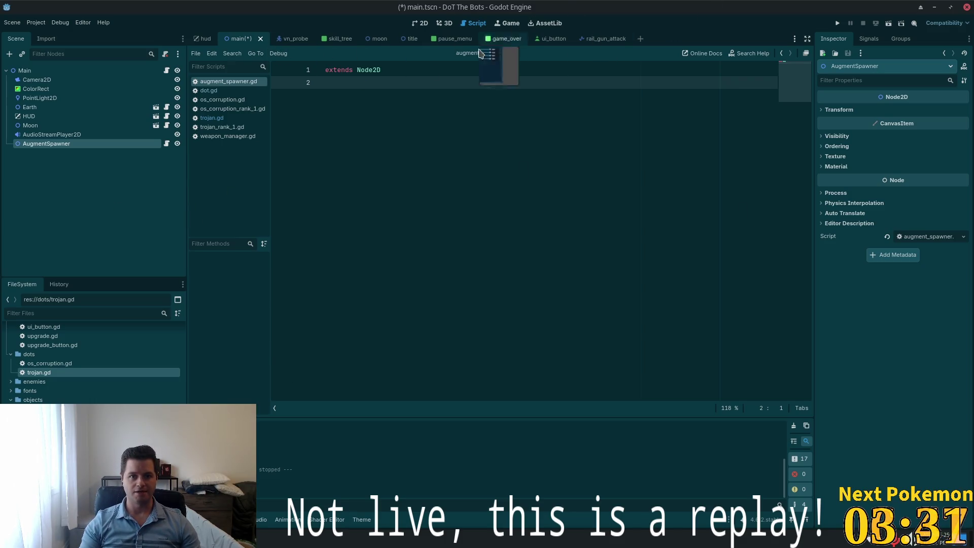
left_click(35, 71)
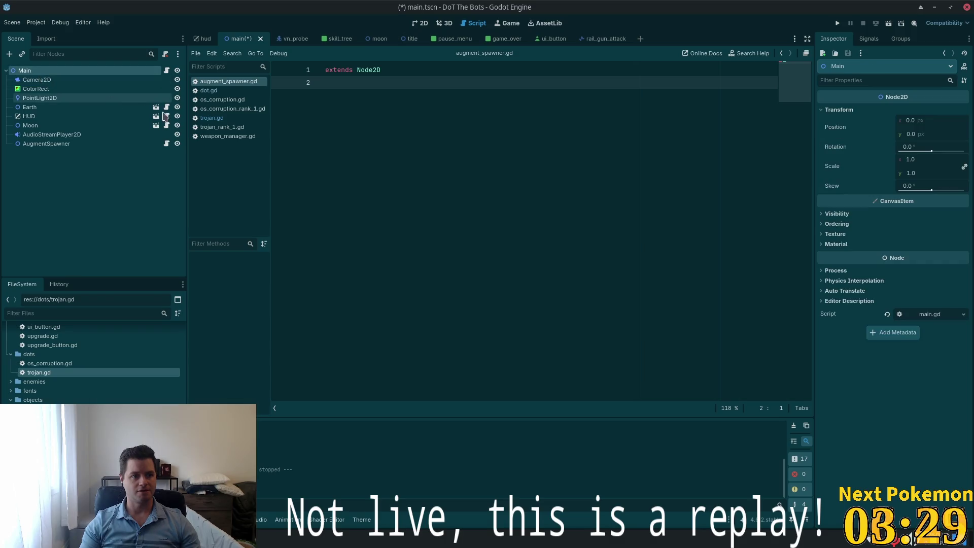
Step: Add an AnimatedSprite2D node under Main by searching 'animated'
key("ctrl+a")
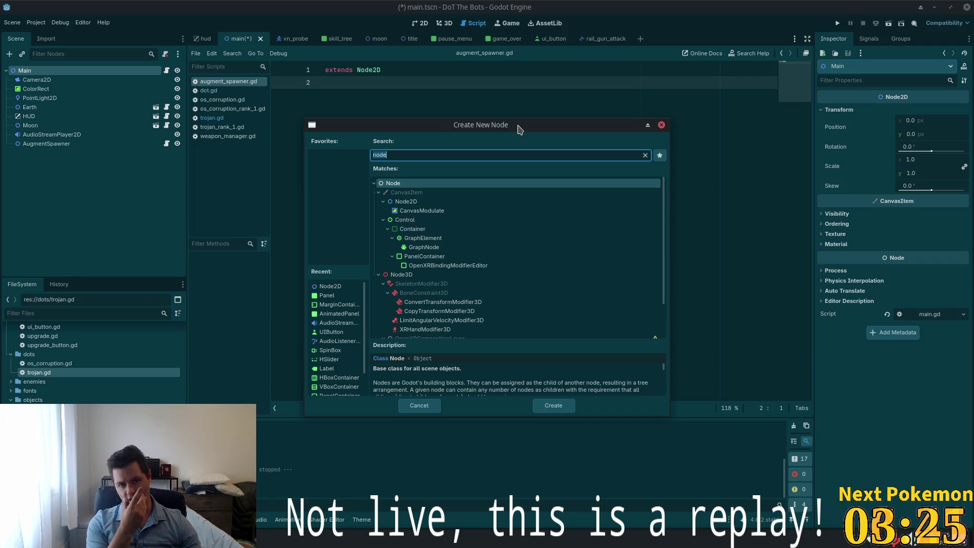
type("aniam")
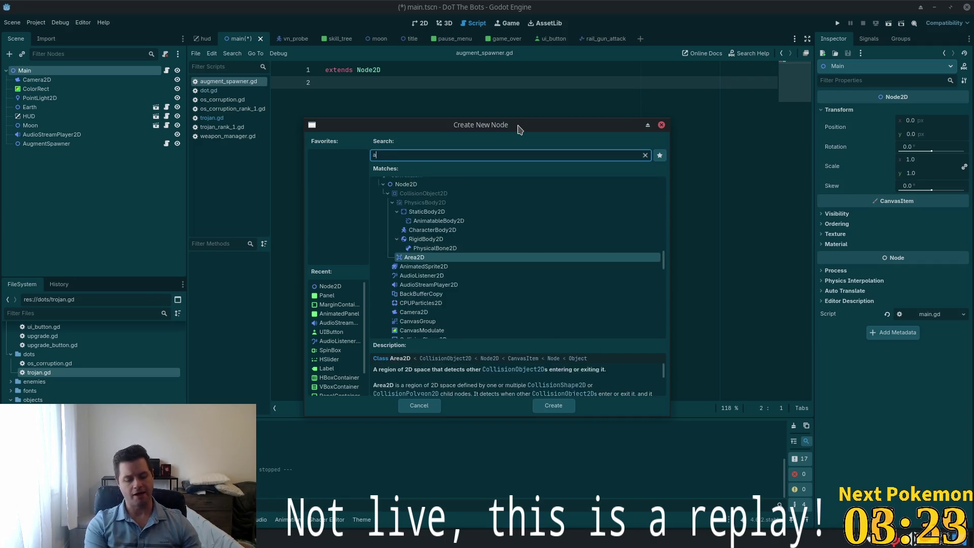
key("BackSpace")
key("BackSpace")
key("BackSpace")
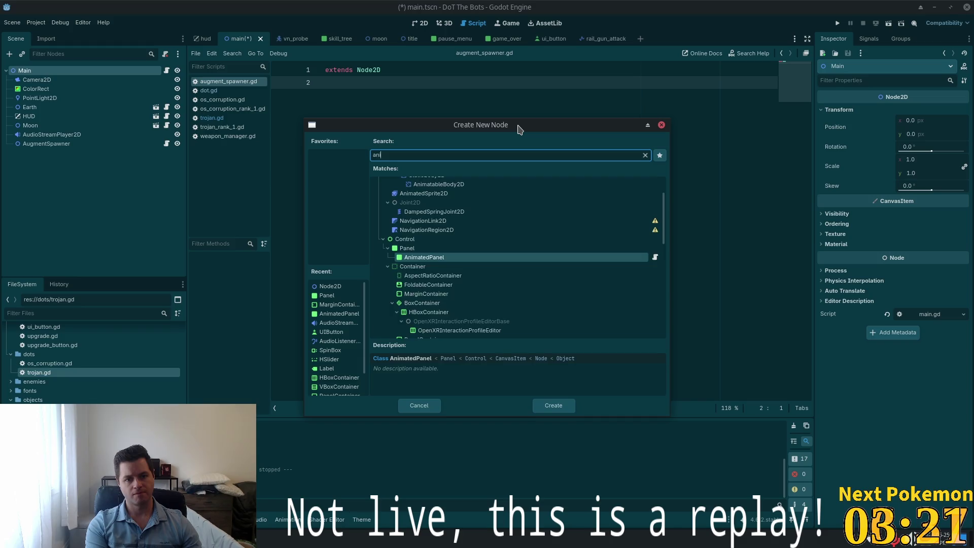
type("mated")
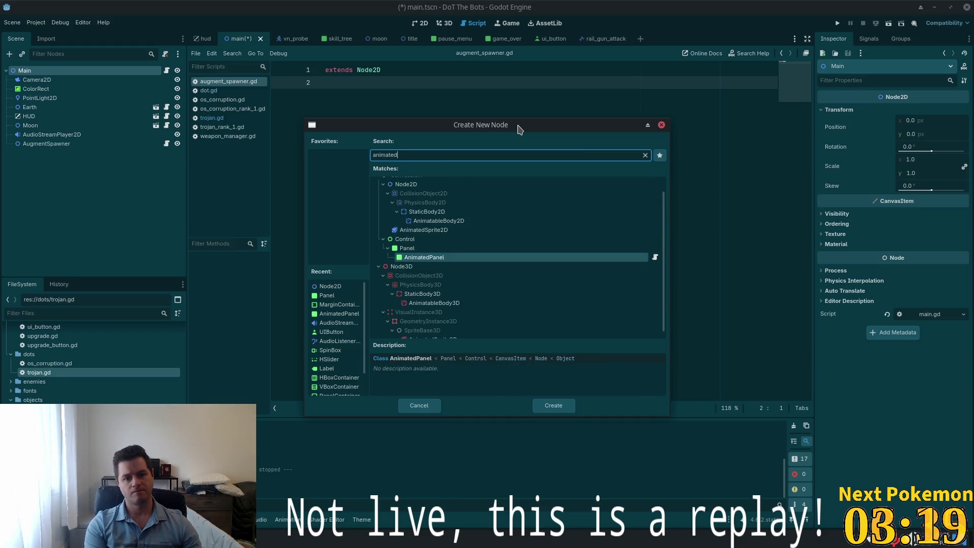
double_click(452, 230)
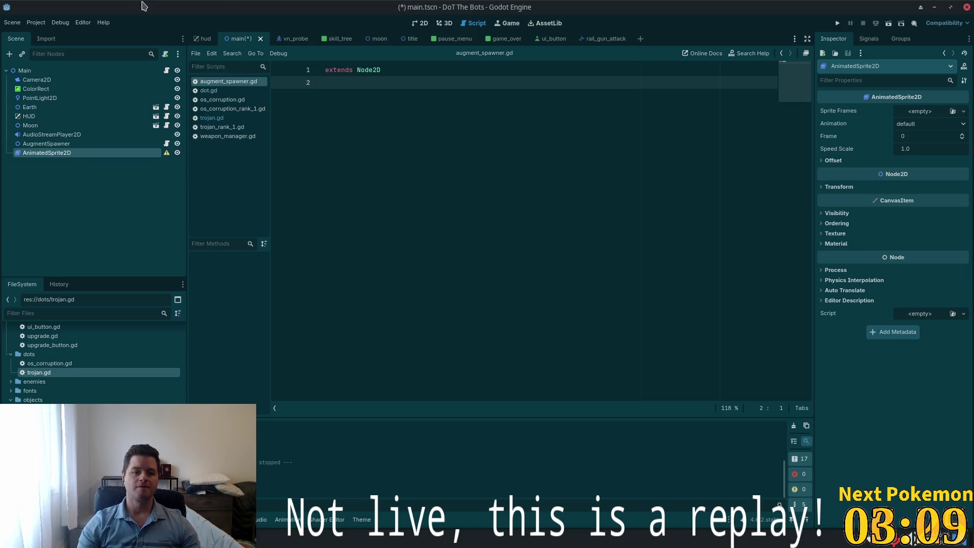
Step: Name the new AnimatedSprite2D 'Augment', then dismiss Aseprite's Export File dialog
left_click(56, 173)
left_click(80, 155)
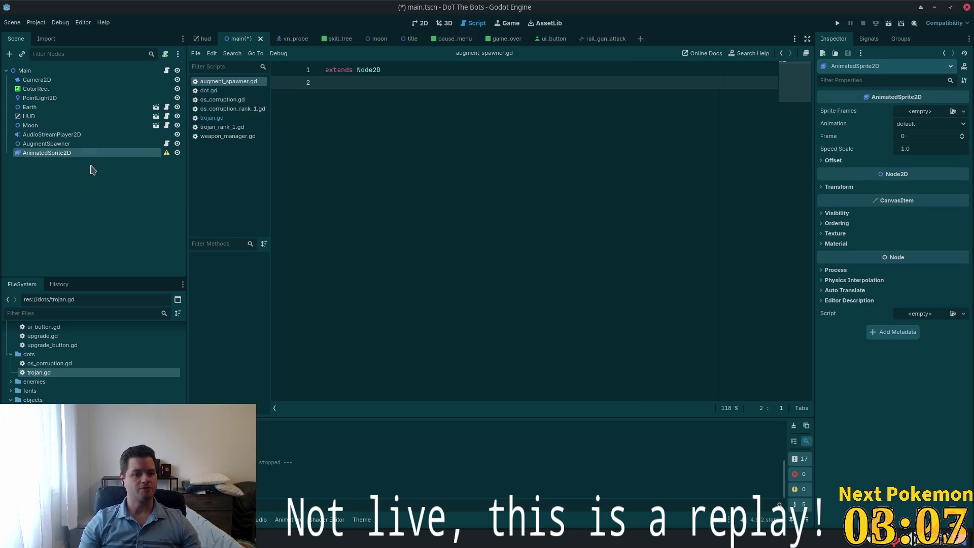
double_click(71, 155)
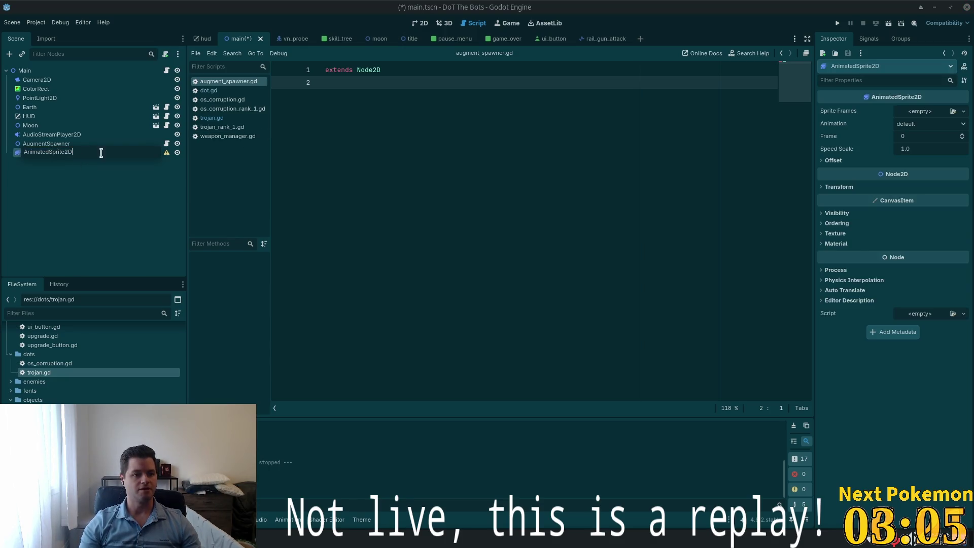
type("Augment")
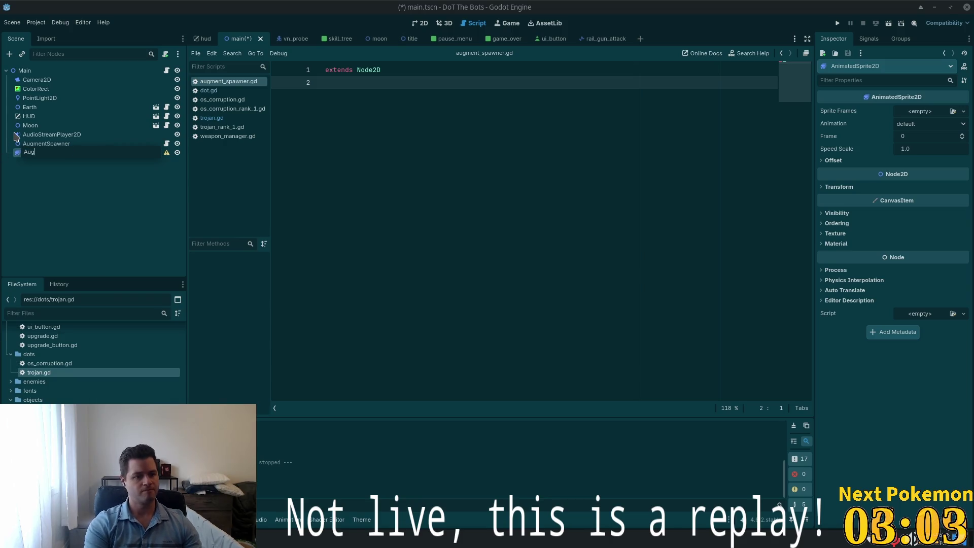
key("Return")
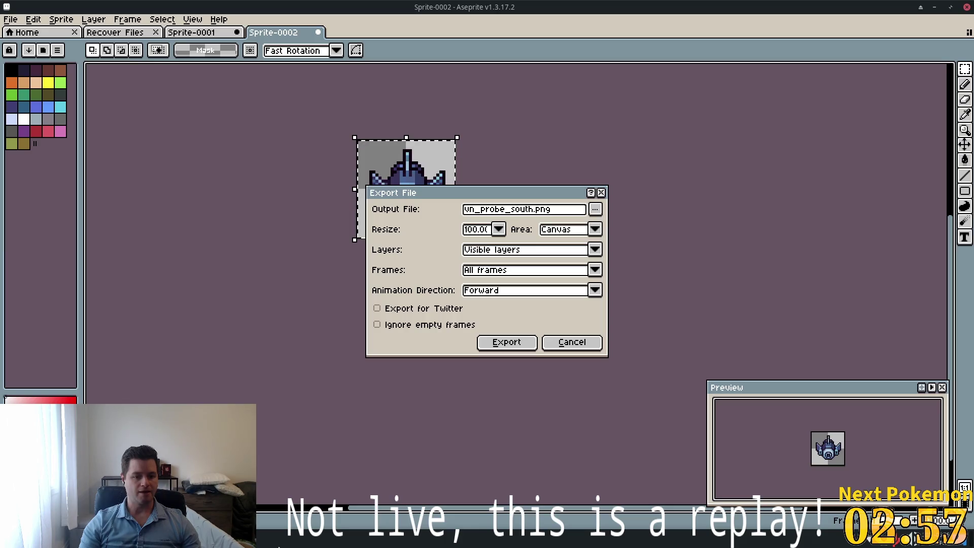
key("alt+Tab")
left_click(600, 193)
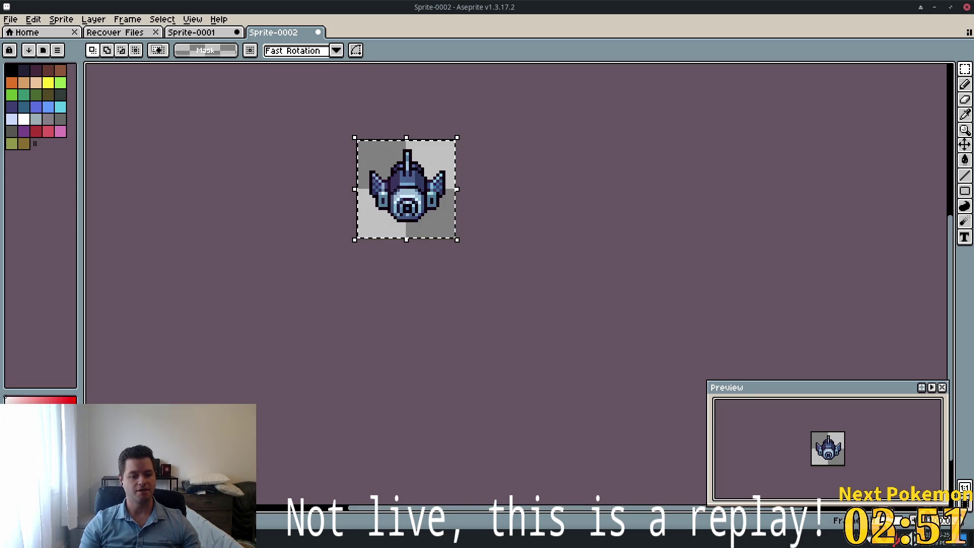
Step: Switch from Aseprite to the browser showing PixelLab's satellite implosion frames
key("alt+Tab")
key("alt+Tab")
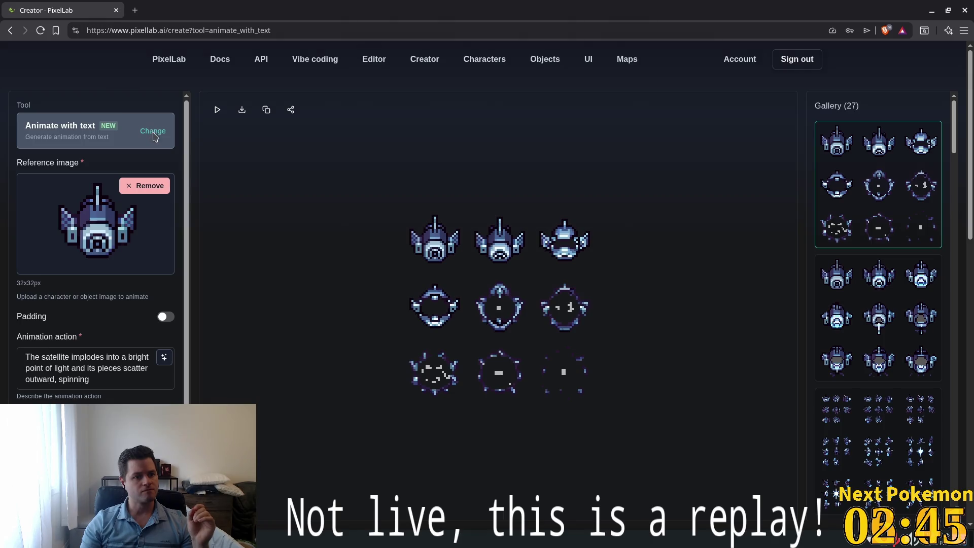
Step: Select PixelLab's Create animated object/character tool from the Animate tab
left_click(152, 133)
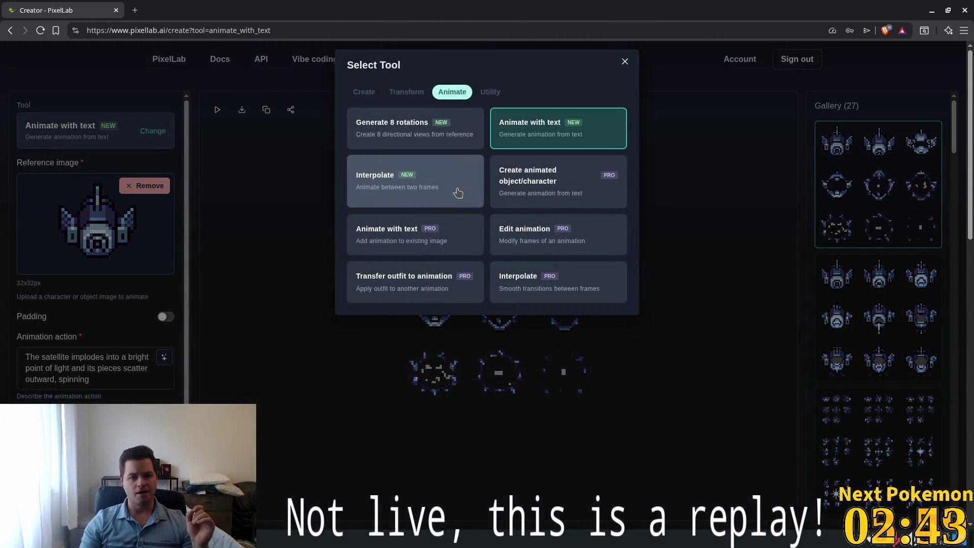
left_click(567, 193)
left_click(161, 151)
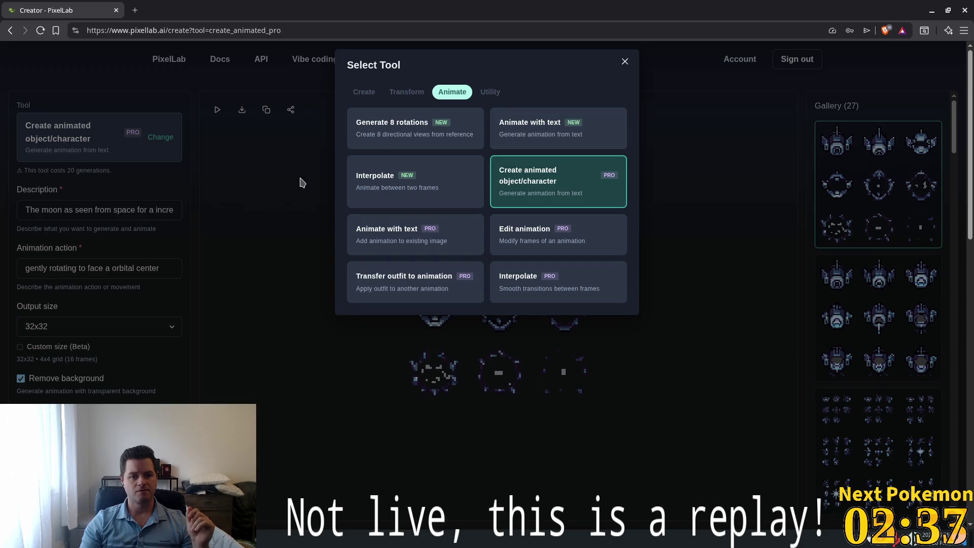
left_click(269, 219)
left_click(92, 209)
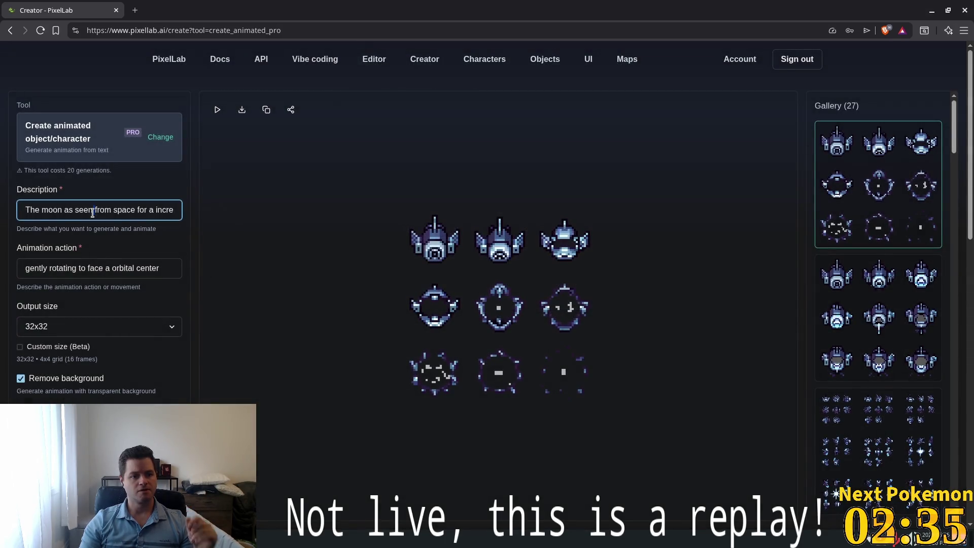
type("A")
Step: Replace the moon description with 'A low detail green orb', very transparent at center, opaque toward edges
key("ctrl+a")
type("a")
key("BackSpace")
type("A pulsing gr")
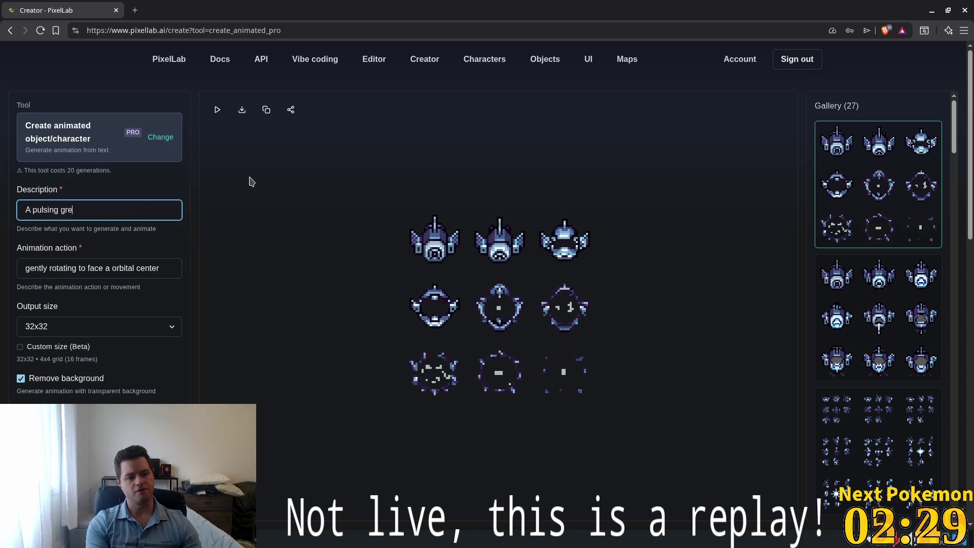
type("een orb")
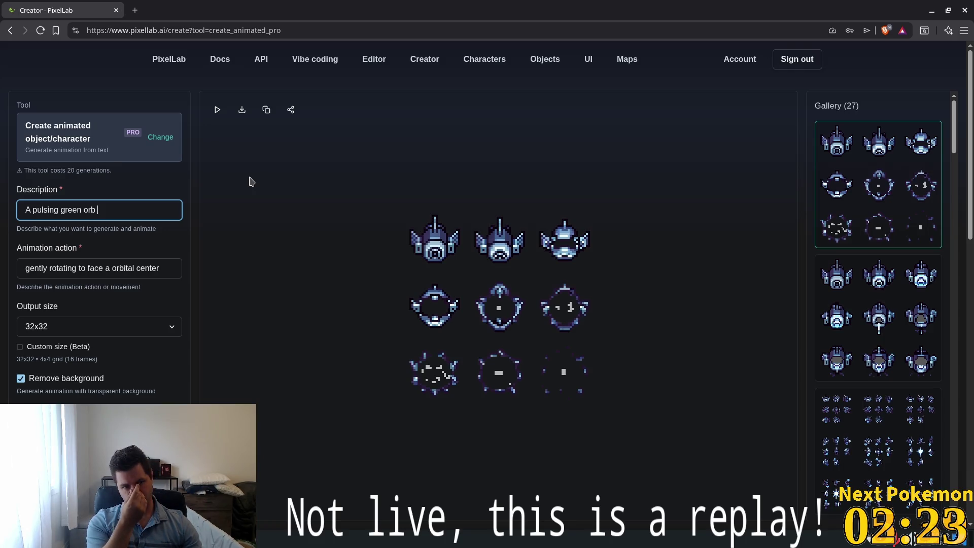
key("ctrl+a")
type("A low detail green o")
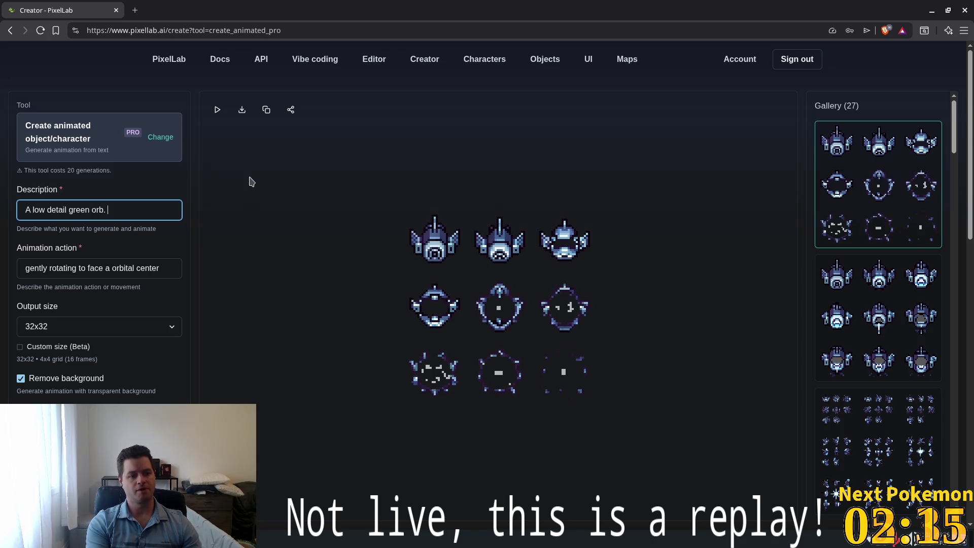
type("rb. Tran")
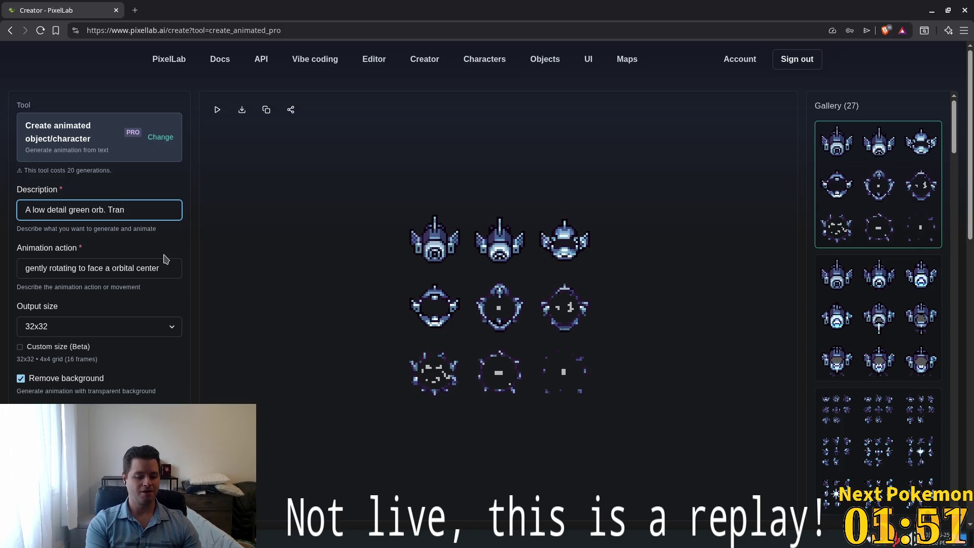
key("BackSpace")
key("BackSpace")
key("BackSpace")
key("BackSpace")
type("Very tr")
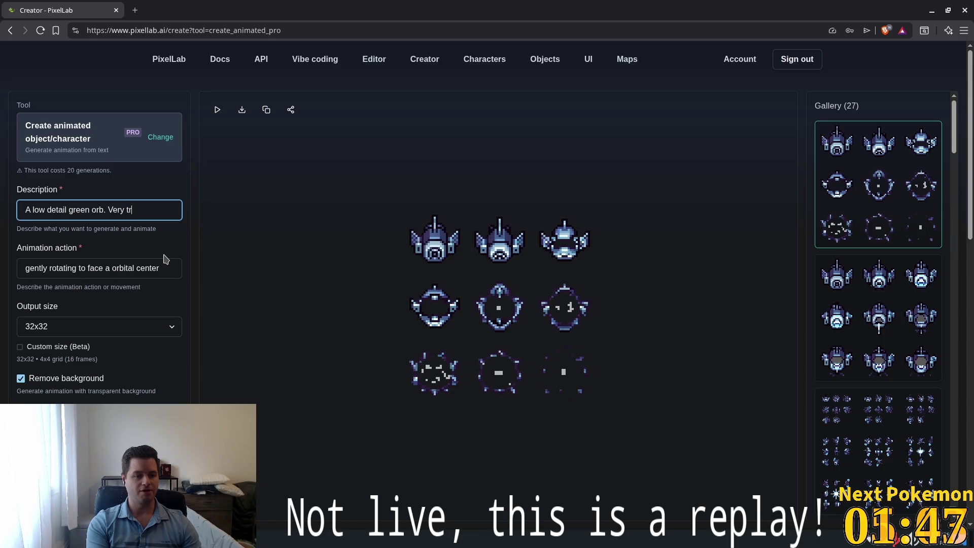
type("entat the center and more ap")
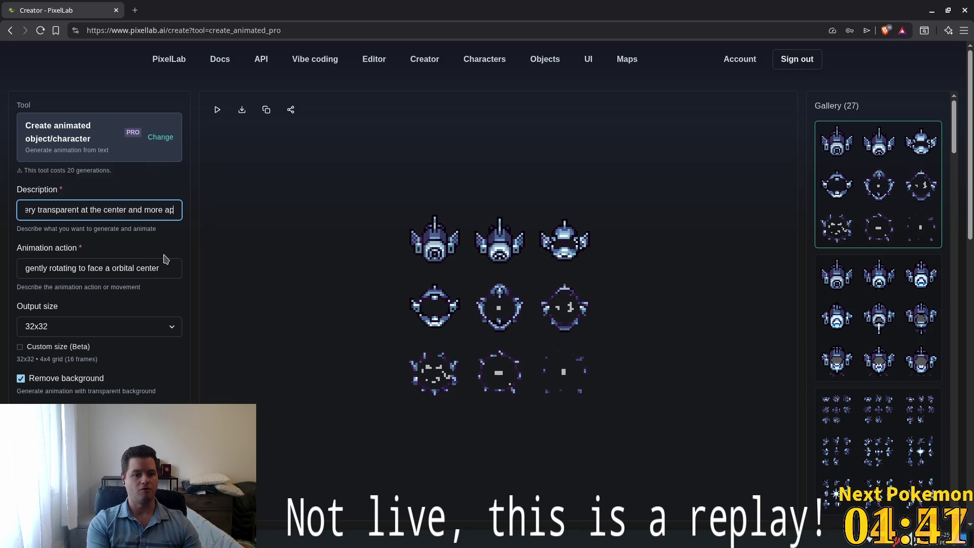
type("aque ")
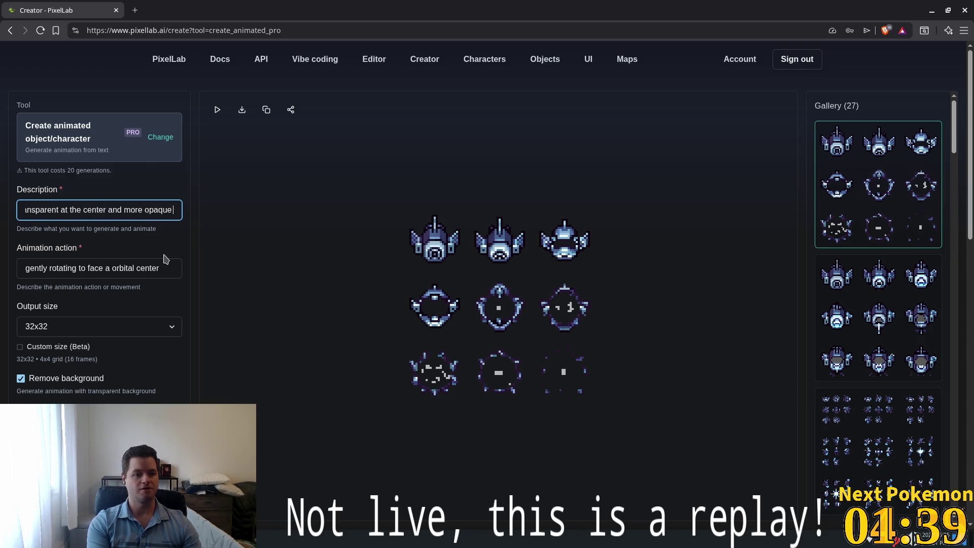
type("toward the edges")
key("BackSpace")
key("BackSpace")
key("BackSpace")
key("BackSpace")
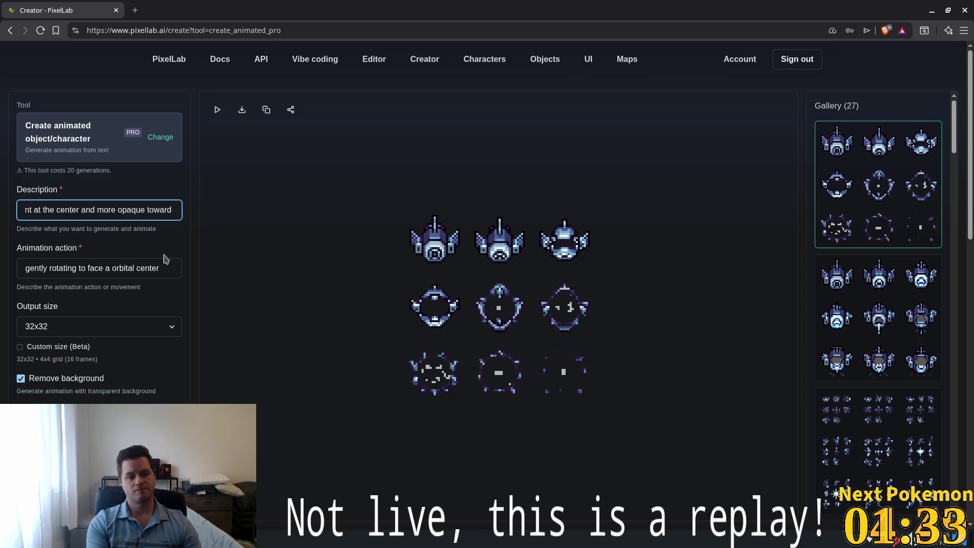
key("BackSpace")
key("BackSpace")
type("toward the edges")
left_click(141, 261)
Step: Replace the animation action with 'Oscilating a pulsing animation, low brightness to'
left_click(141, 264)
key("ctrl+a")
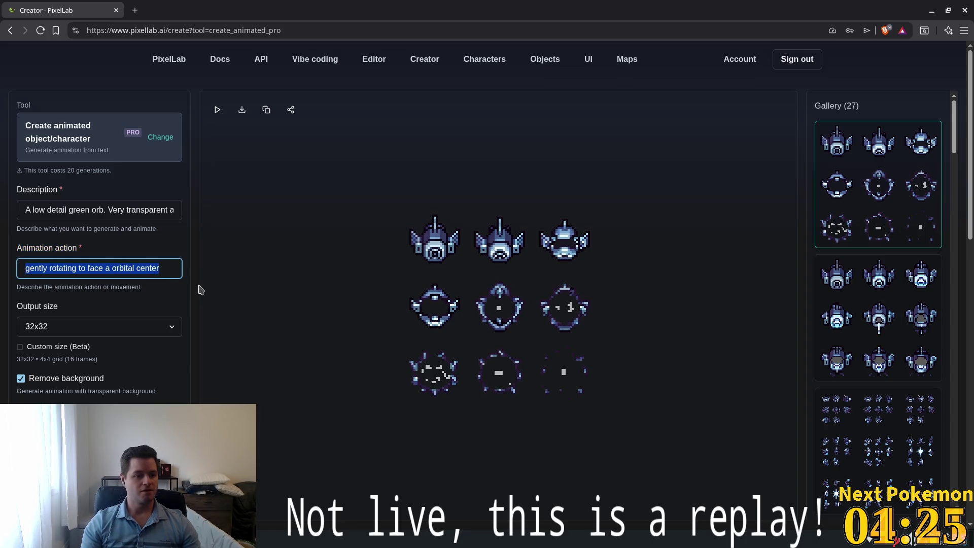
key("BackSpace")
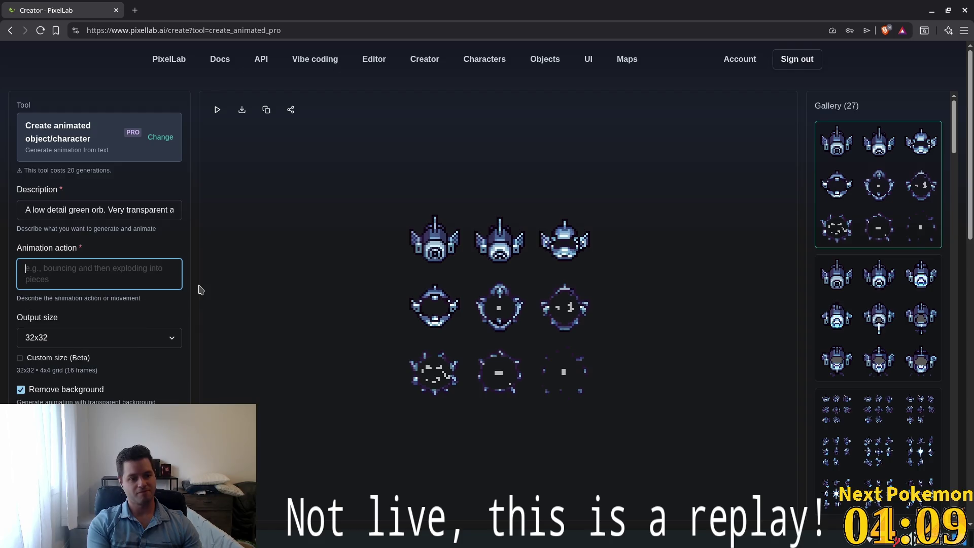
type("p")
key("BackSpace")
type("O")
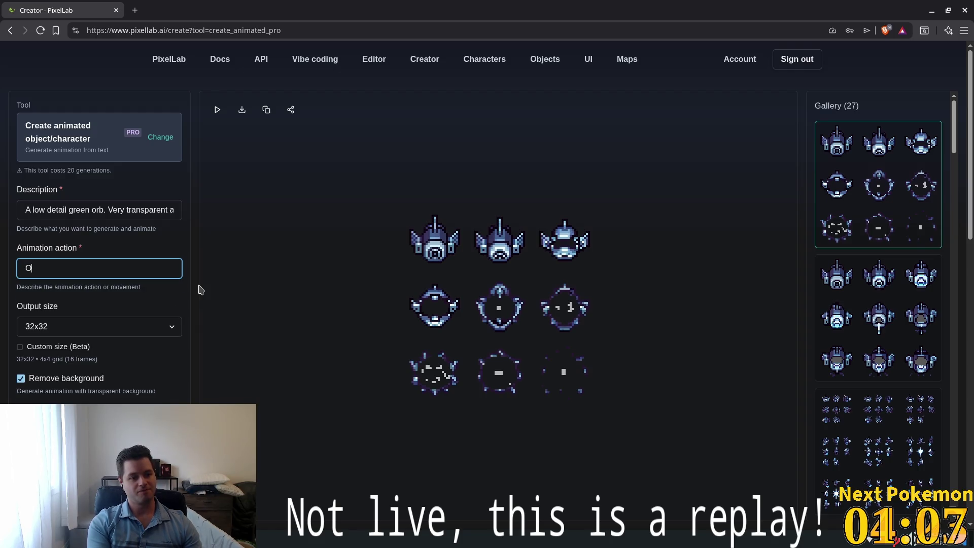
type("scilat")
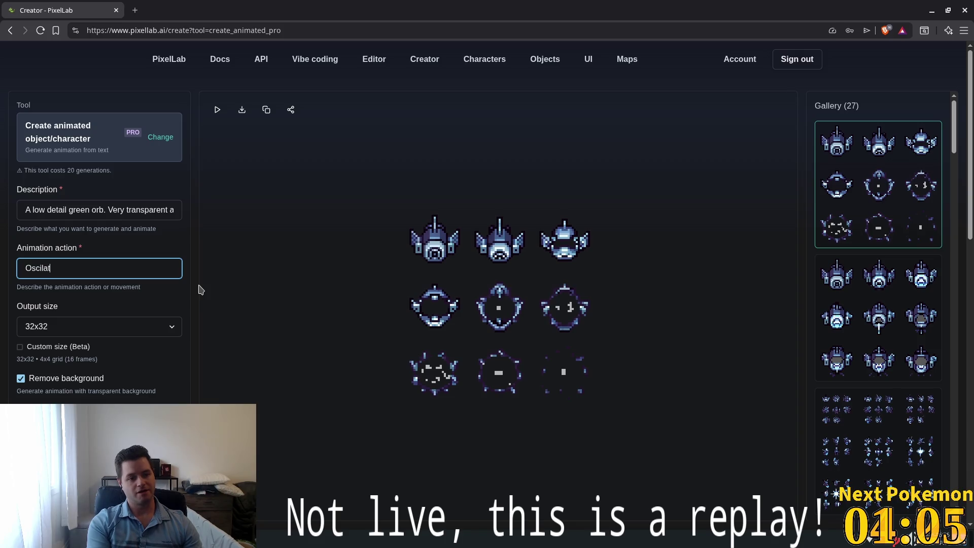
type("ing a pulsing animati")
key("BackSpace")
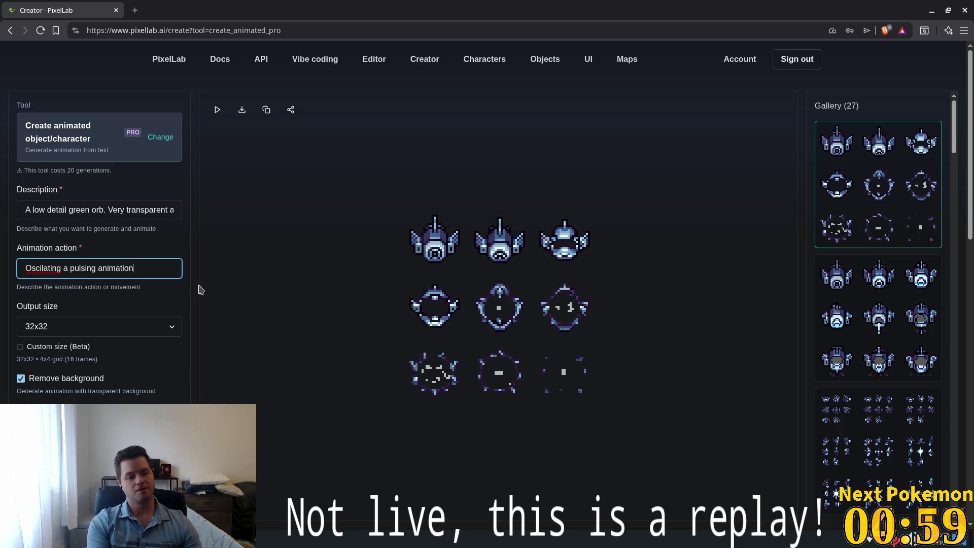
type("low b")
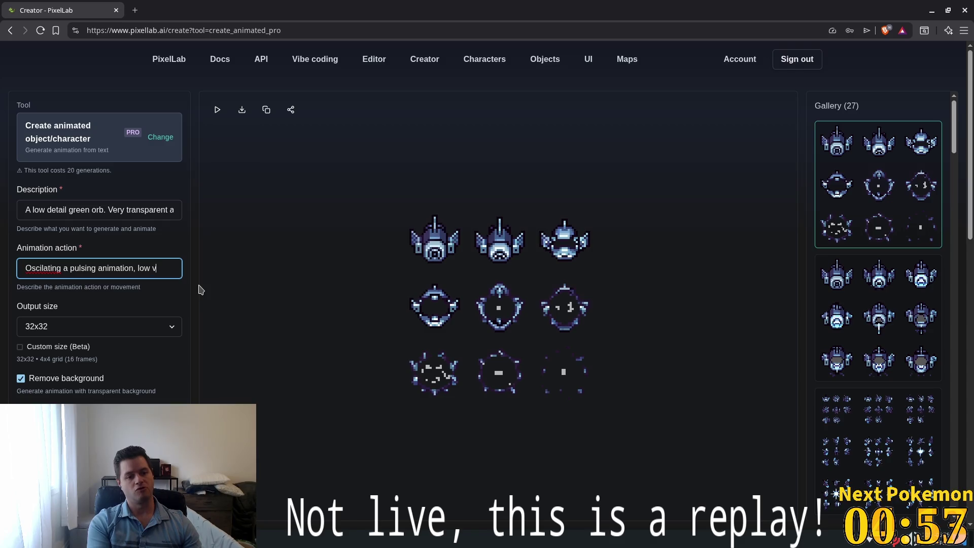
type("rightness to high")
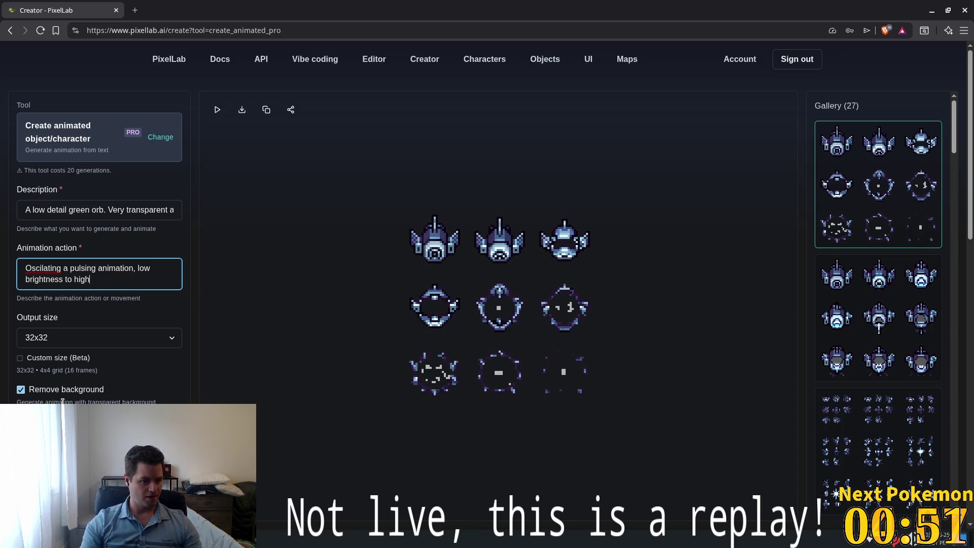
Step: Correct the spelling to 'Oscillating' and start generating the orb animation
right_click(49, 269)
left_click(115, 276)
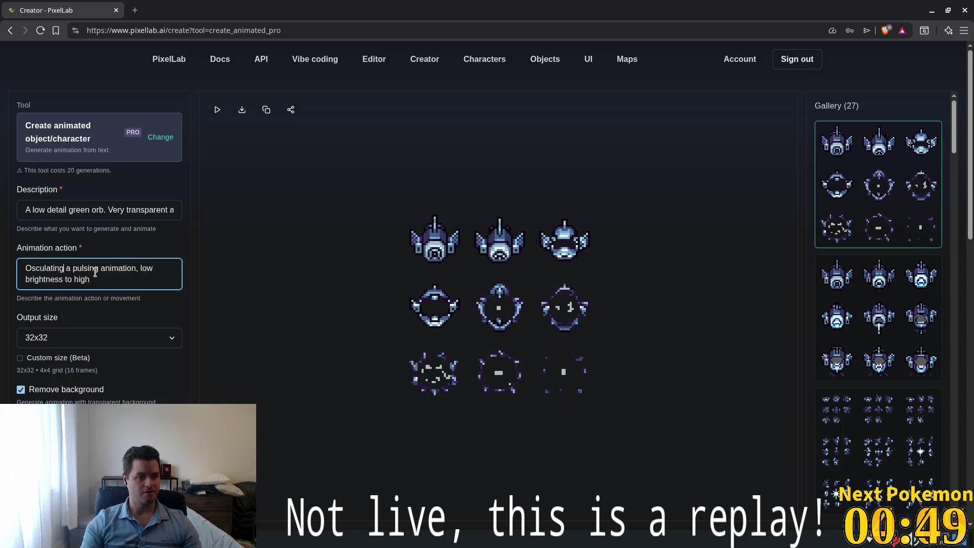
double_click(48, 268)
type("Oscill")
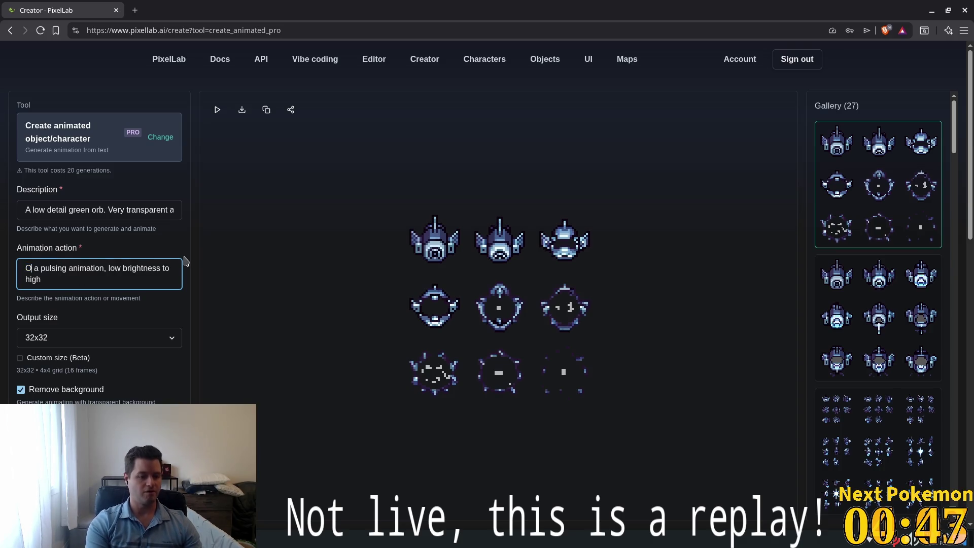
type("ating")
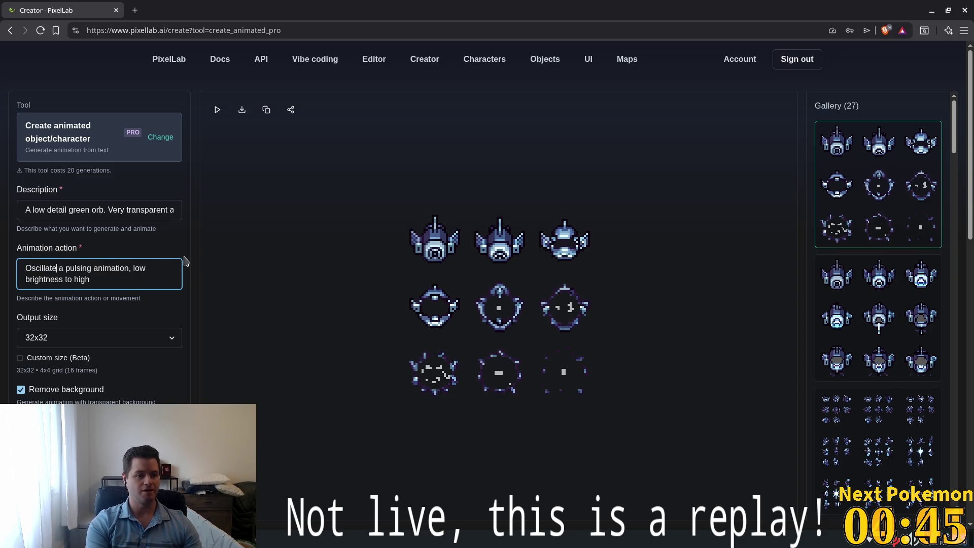
left_click(157, 276)
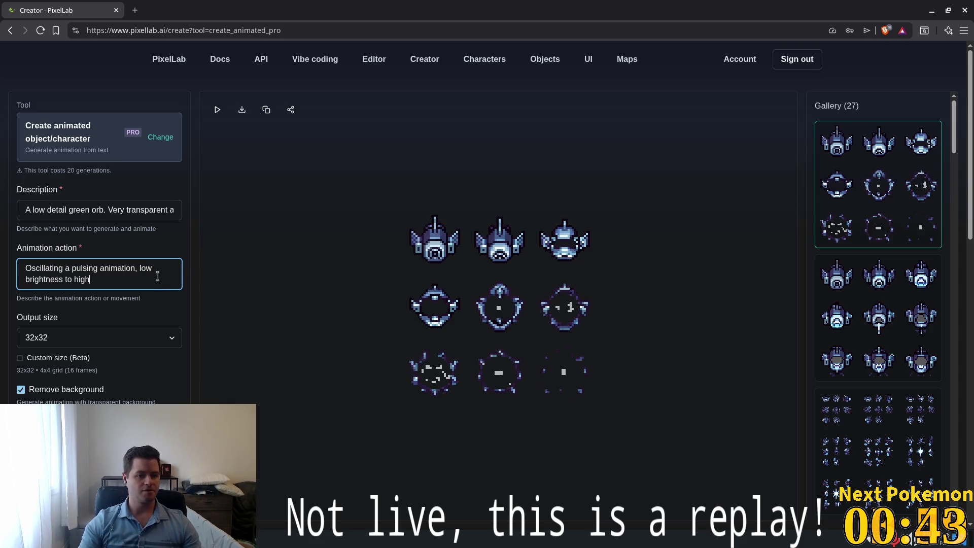
key("ctrl+Return")
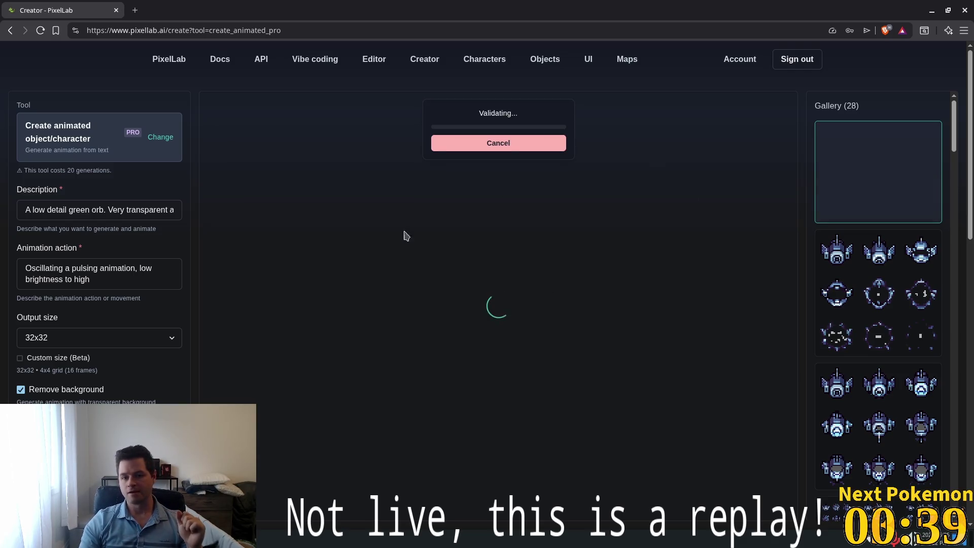
key("alt+Tab")
left_click(51, 134)
Step: Give the Augment sprite a new empty SpriteFrames resource
left_click(55, 153)
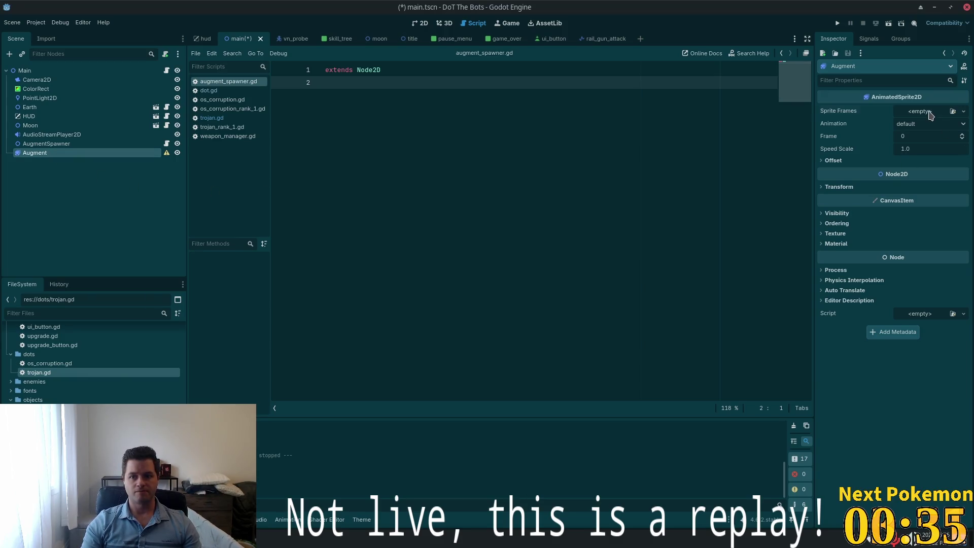
left_click(963, 111)
left_click(921, 135)
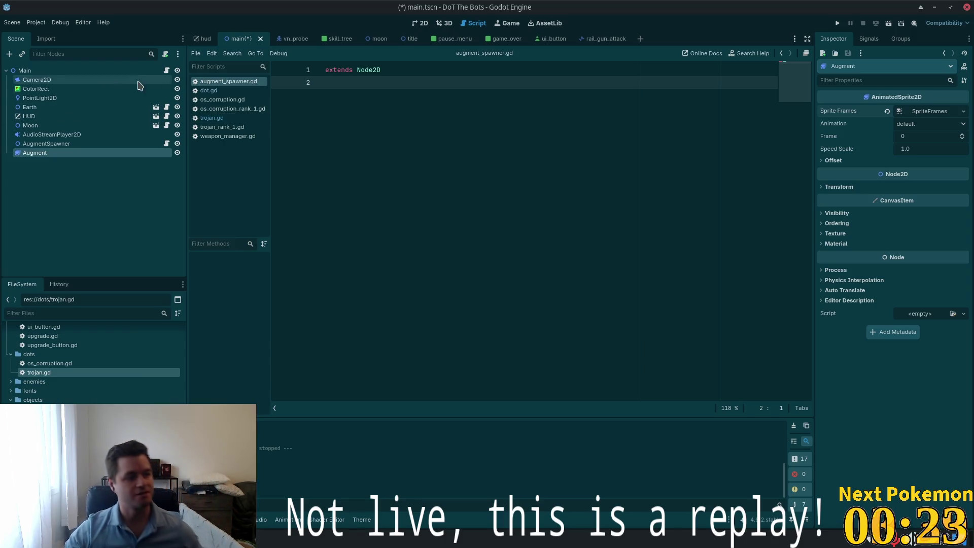
left_click(56, 157)
Step: Switch to main.tscn's 2D view and frame the Augment sprite
left_click(419, 23)
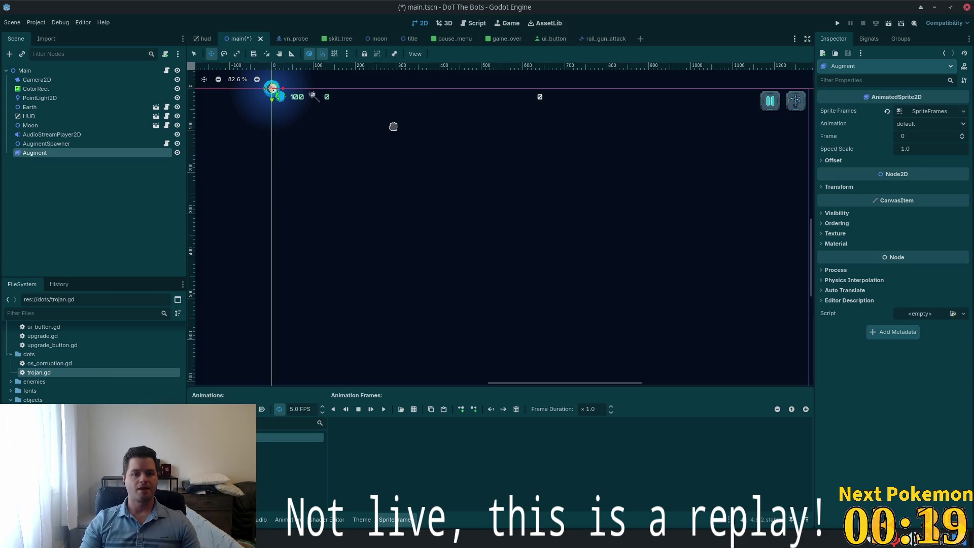
scroll(381, 191, "up", 2)
scroll(376, 185, "down", 1)
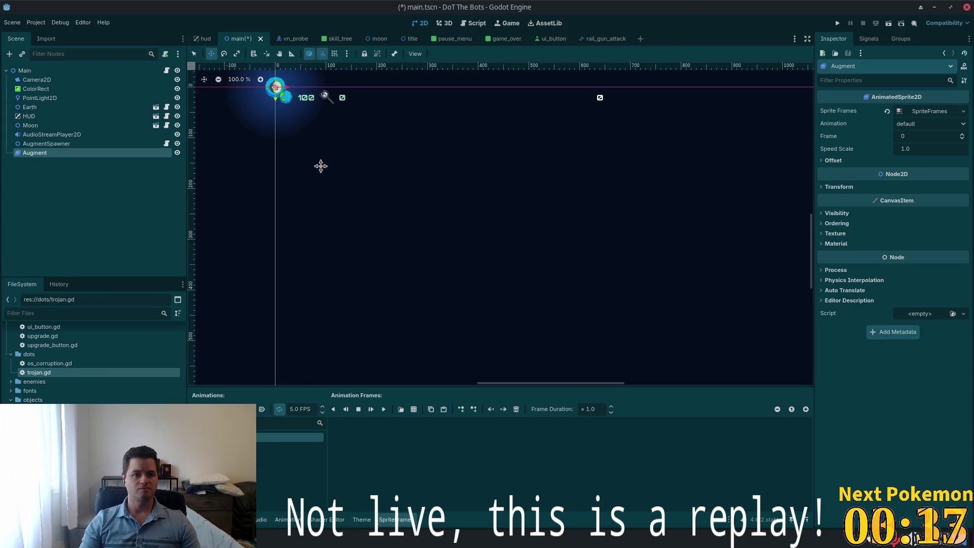
key("f")
key("shift+f")
right_click(77, 155)
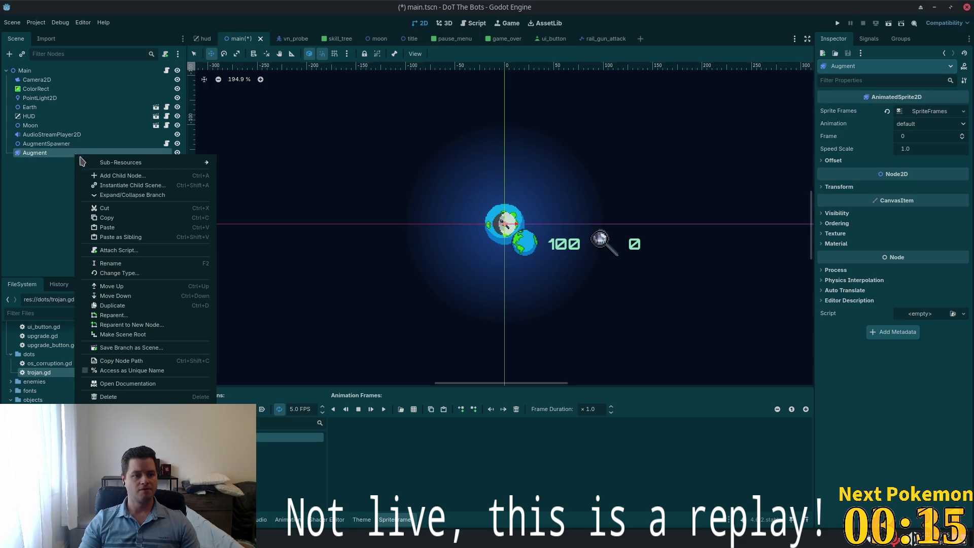
Step: Save the Augment branch as res://objects/augment.tscn and open it with Augment selected
left_click(152, 348)
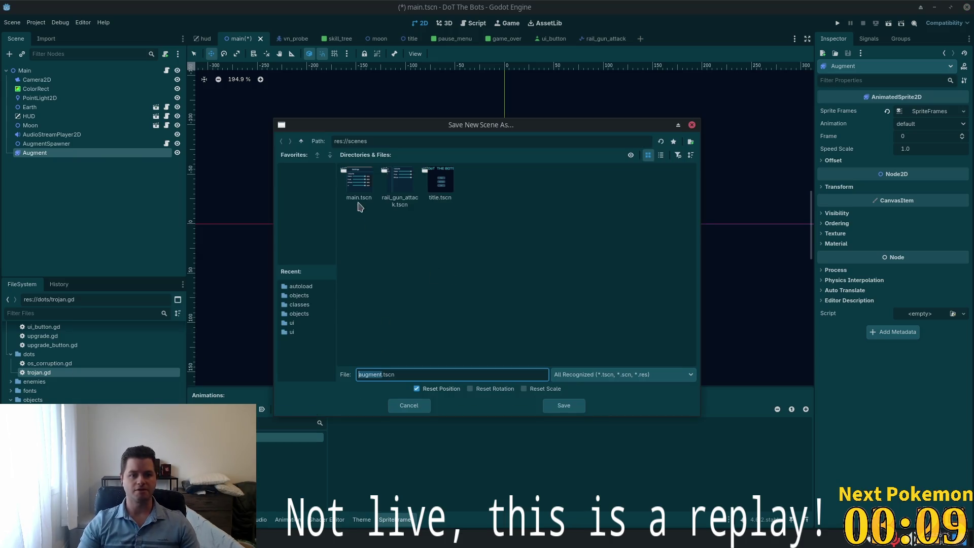
left_click(301, 141)
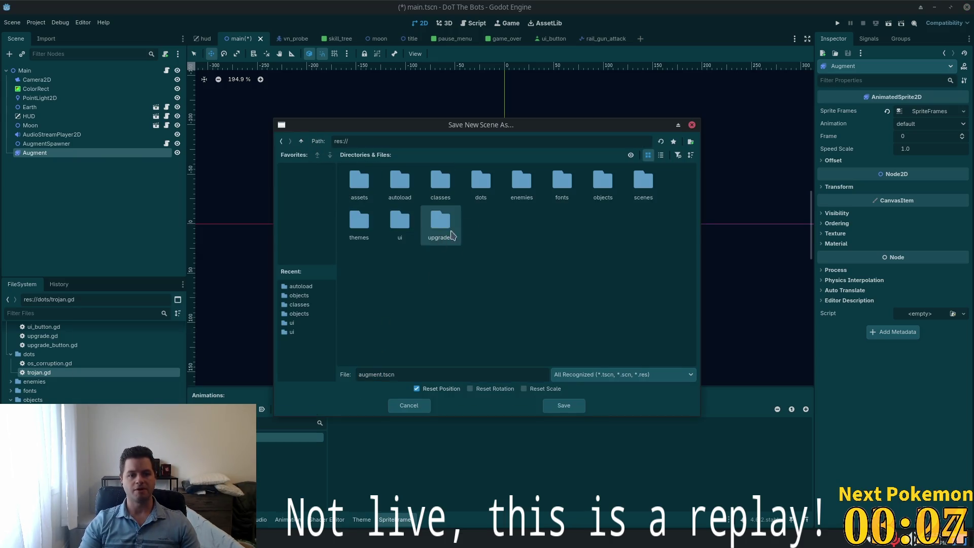
double_click(592, 194)
left_click(546, 408)
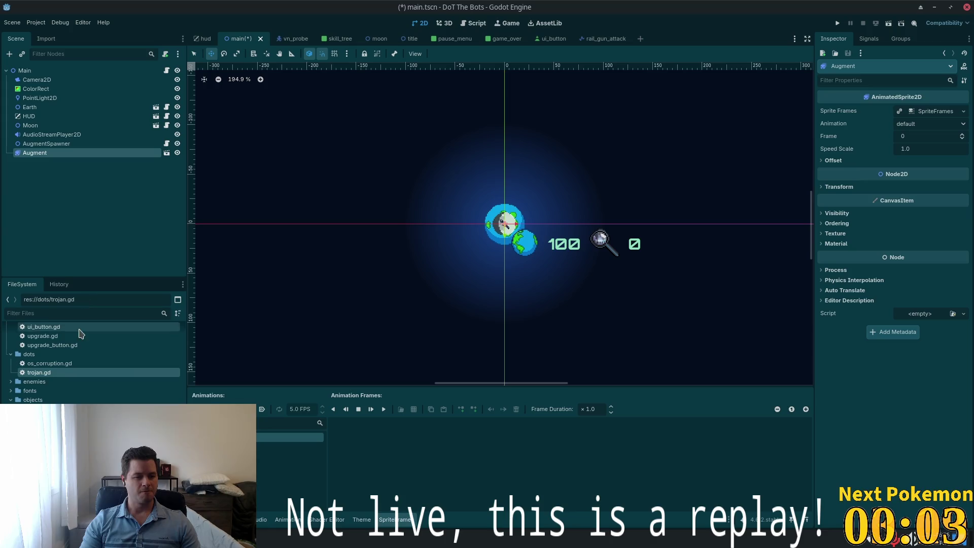
left_click(166, 153)
scroll(472, 308, "up", 4)
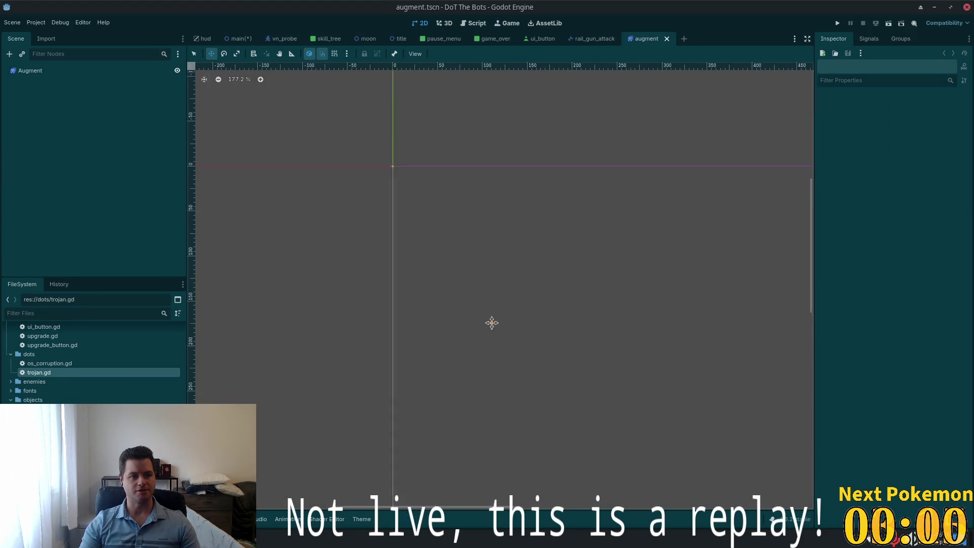
scroll(467, 342, "up", 4)
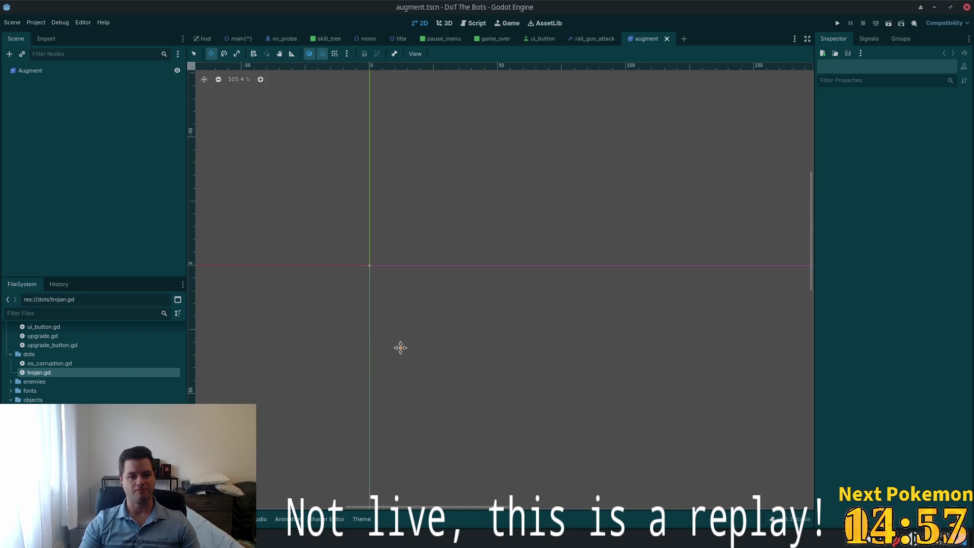
left_click(18, 71)
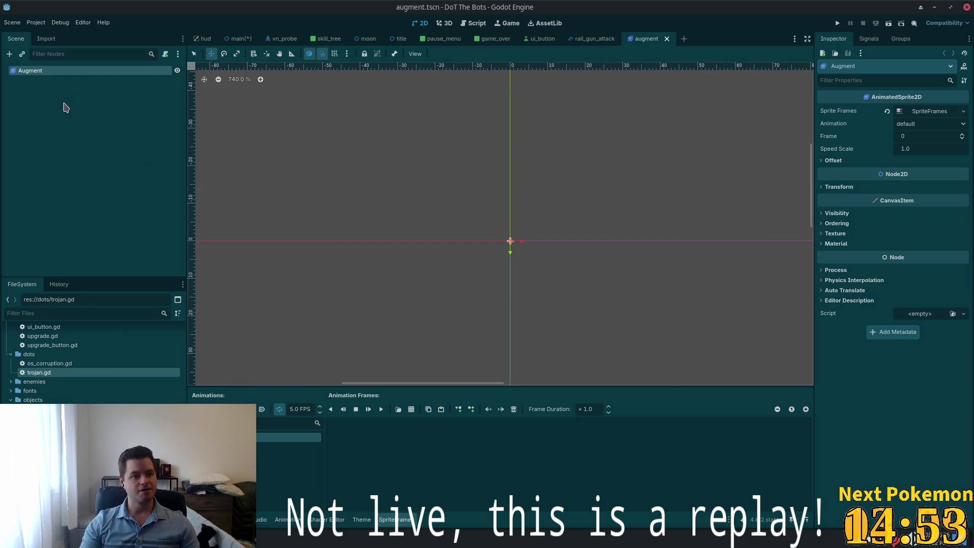
Step: Add an Area2D child under Augment and a CollisionShape2D under the Area2D
key("ctrl+a")
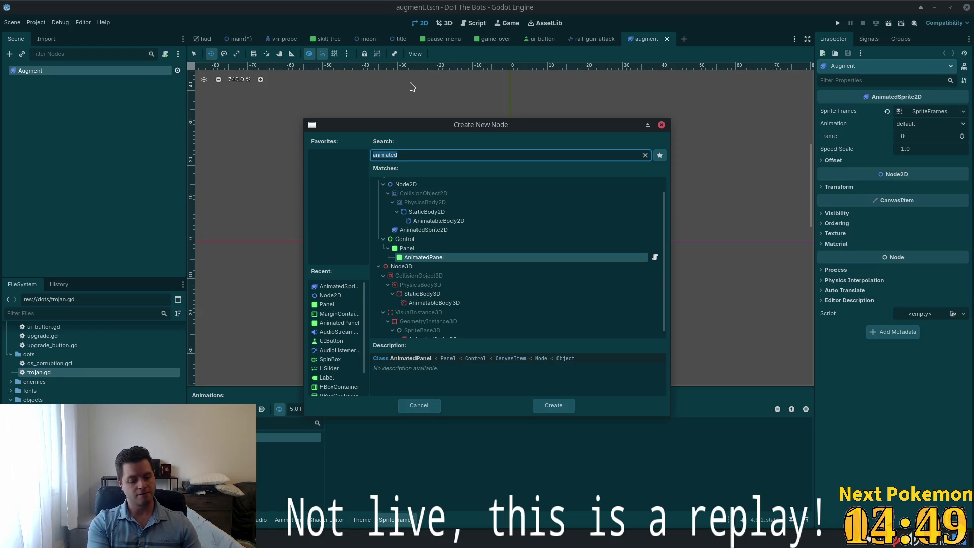
type("collision")
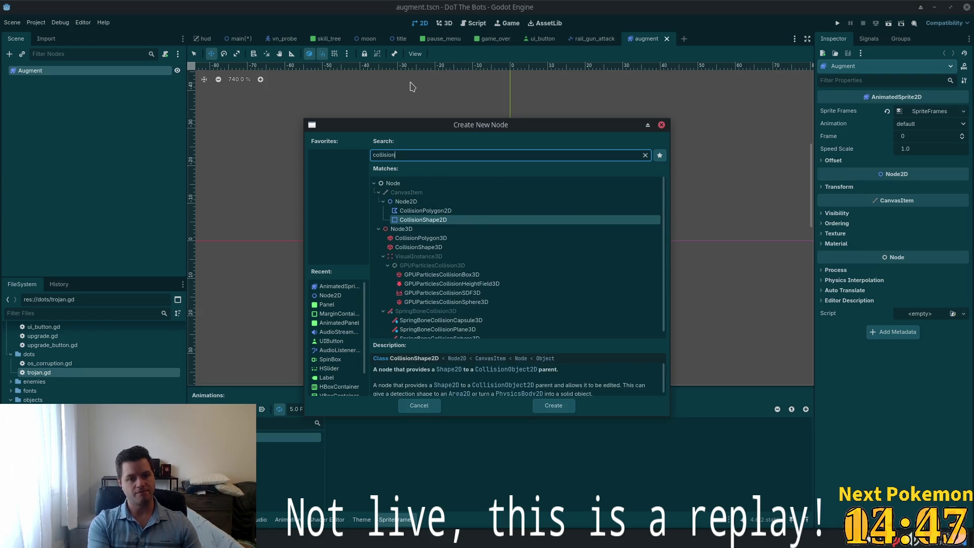
key("BackSpace")
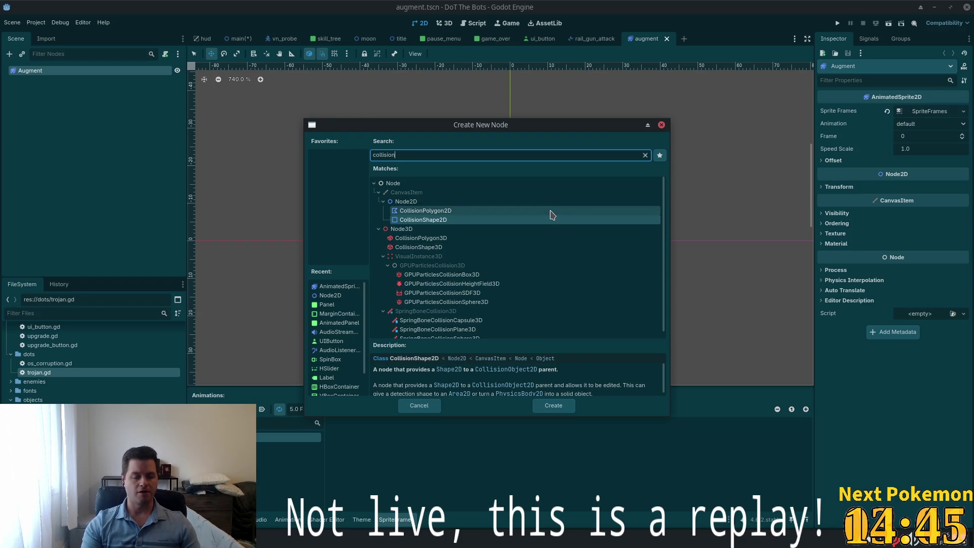
key("BackSpace")
key("BackSpace")
key("BackSpace")
type("area")
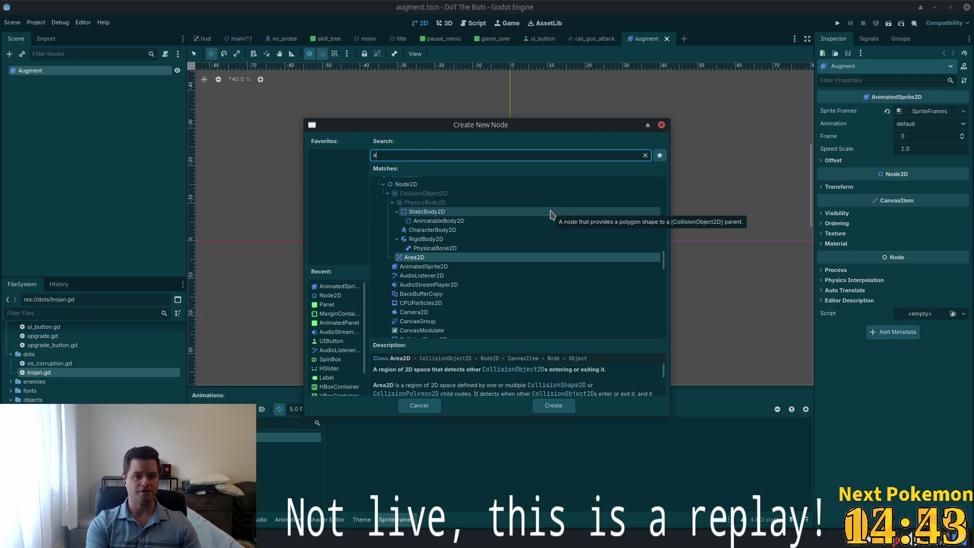
double_click(425, 220)
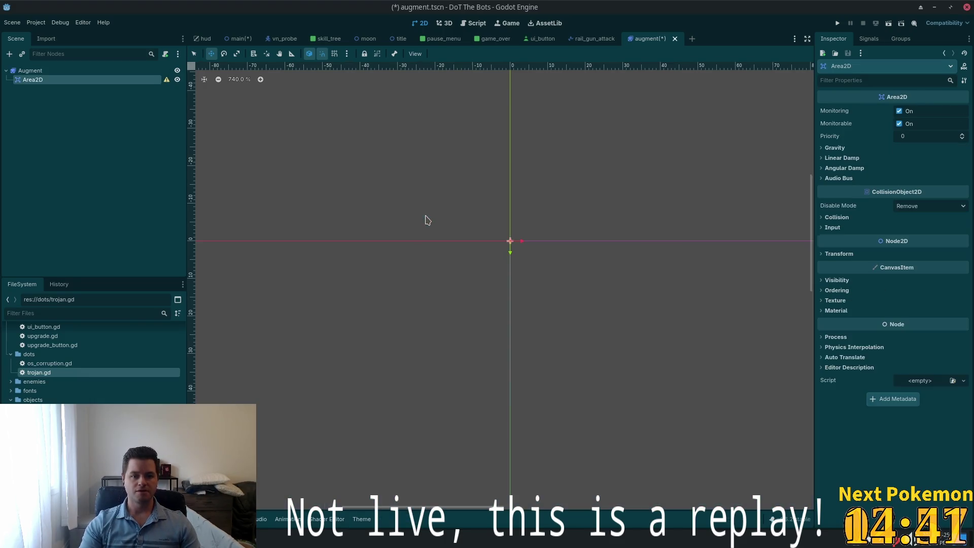
key("ctrl+a")
type("collisio")
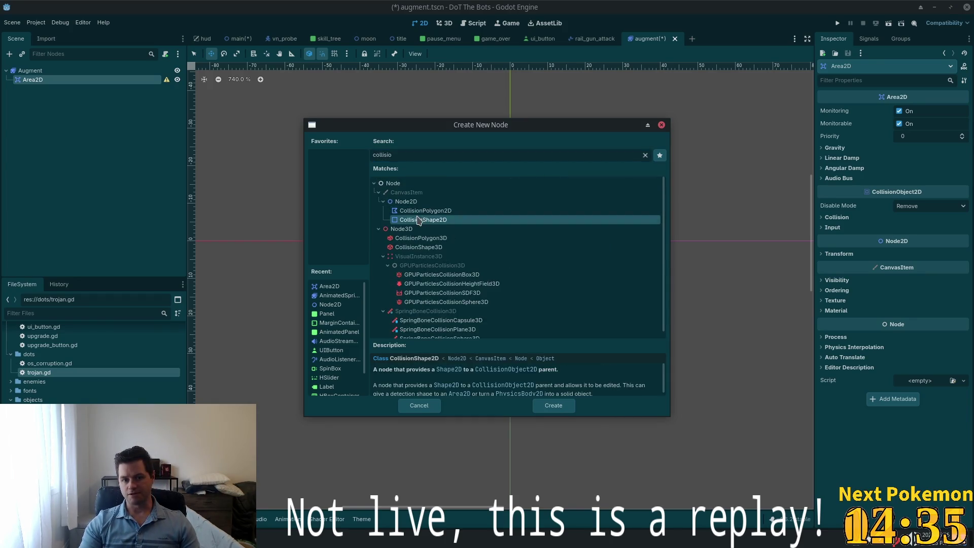
double_click(466, 220)
Step: Give the collision shape a CircleShape2D of radius 16 and save augment.tscn
left_click(921, 112)
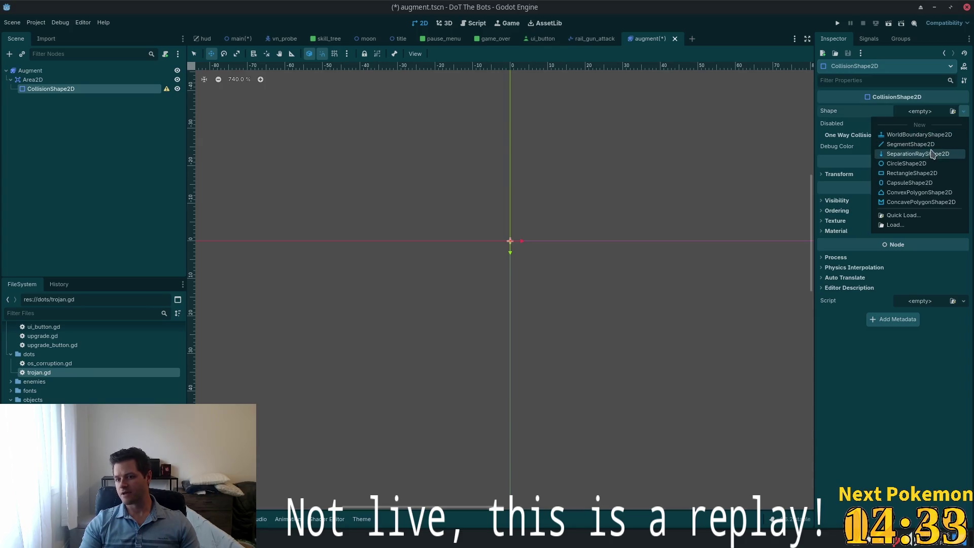
left_click(923, 167)
left_click(936, 116)
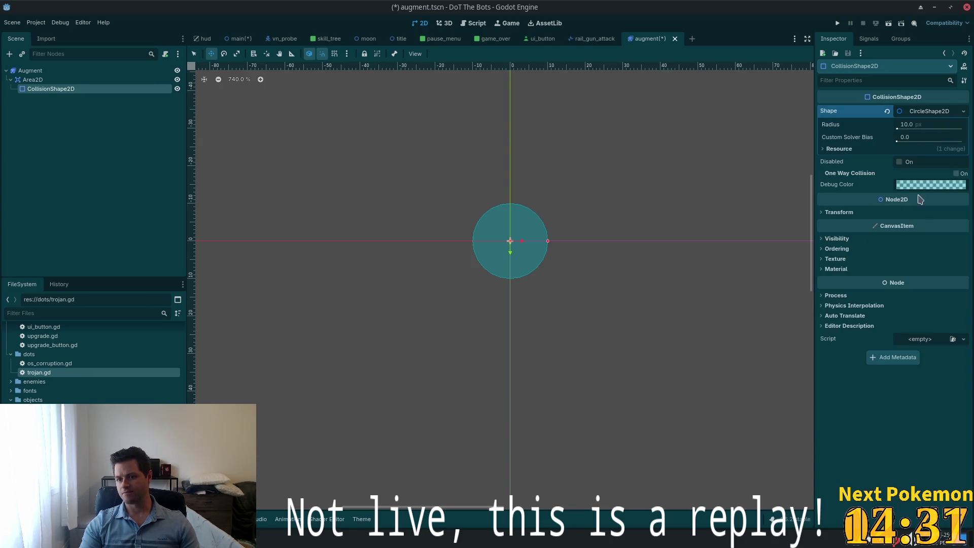
left_click(916, 128)
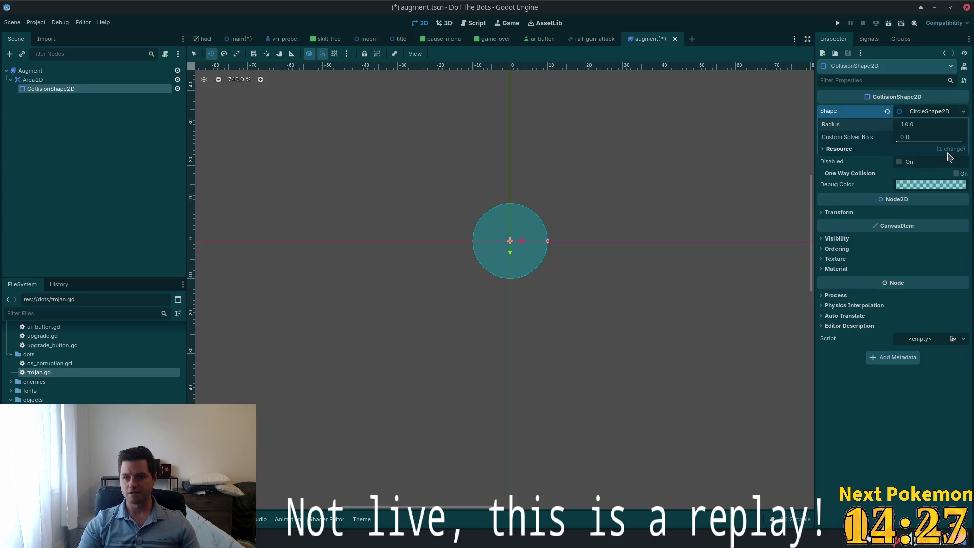
key("BackSpace")
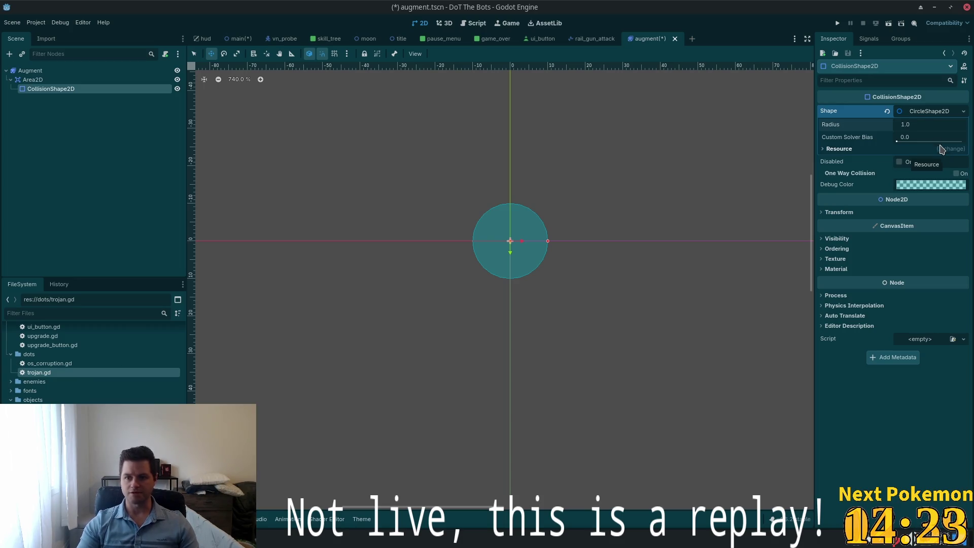
key("ctrl+a")
left_click(926, 138)
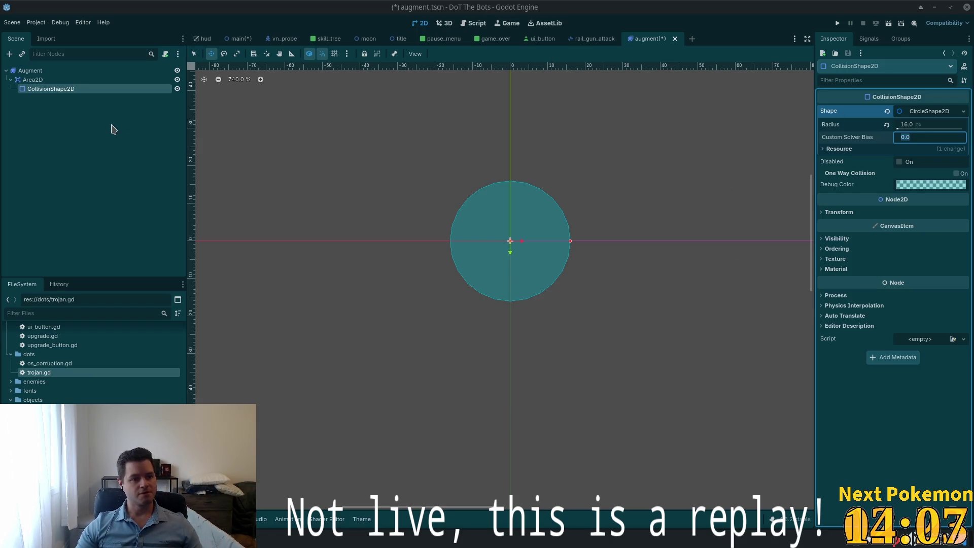
left_click(114, 128)
key("ctrl+s")
left_click(127, 80)
left_click(161, 70)
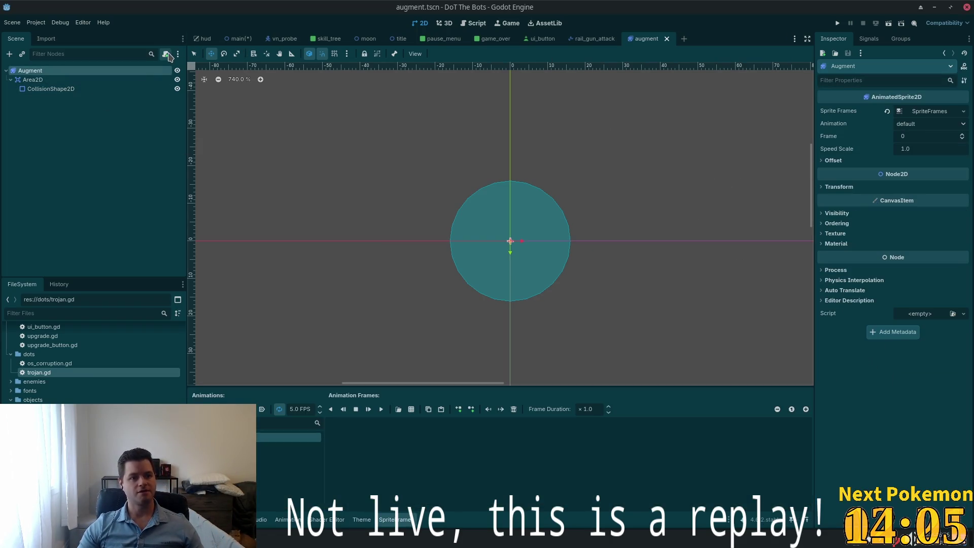
Step: Attach a new augment.gd script and connect Area2D's input_event signal to it, then save
left_click(166, 54)
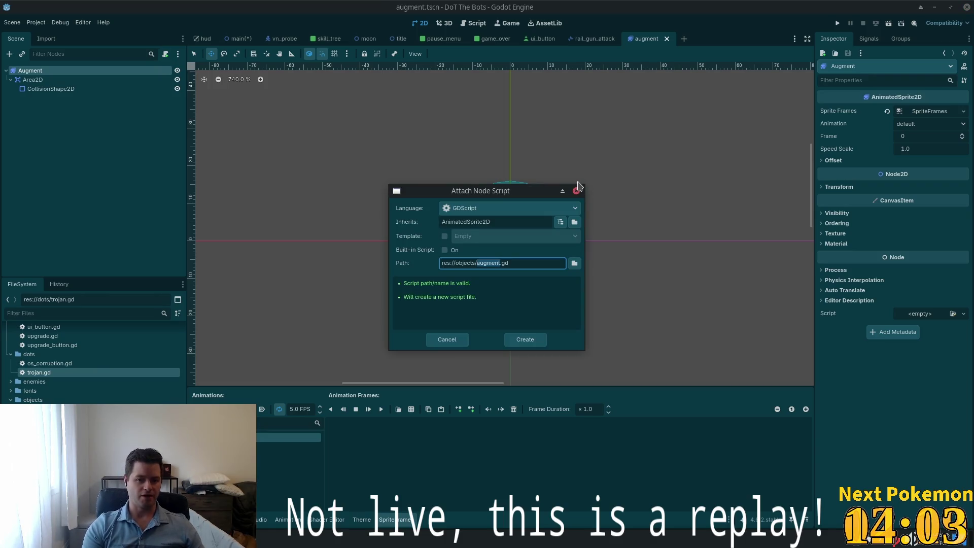
key("Return")
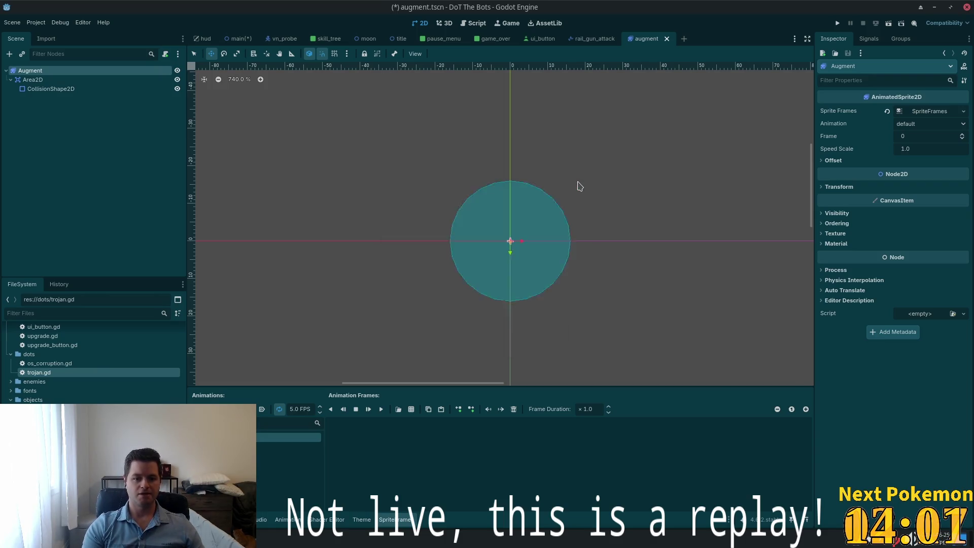
left_click(32, 80)
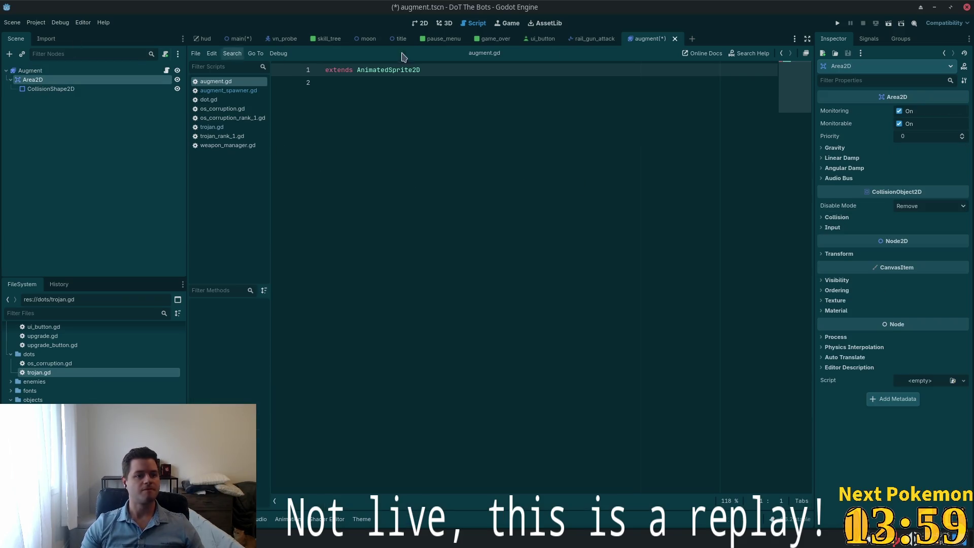
left_click(868, 38)
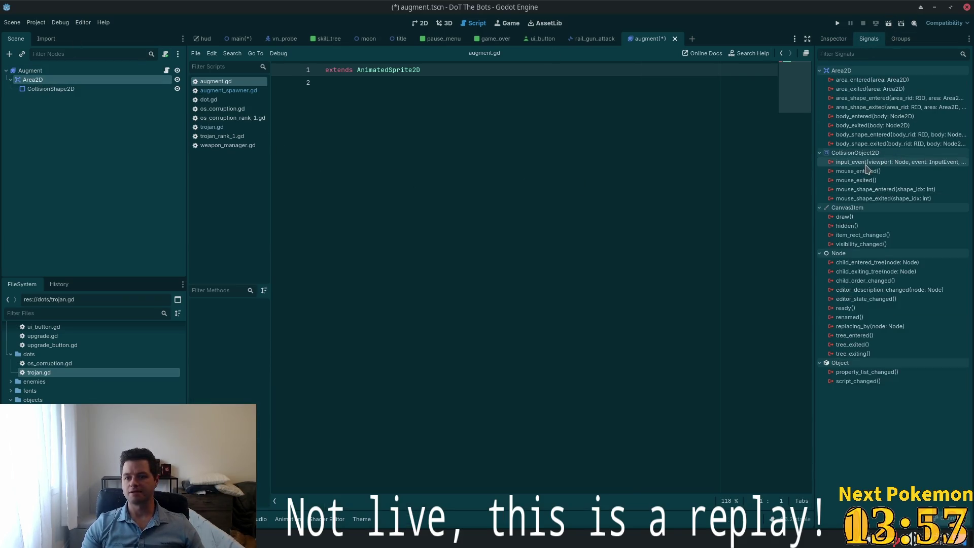
double_click(862, 162)
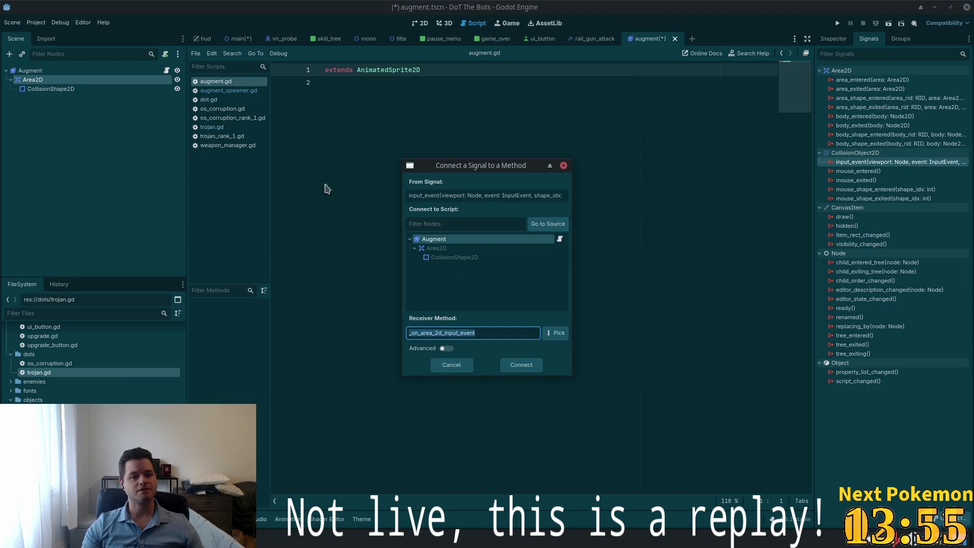
left_click(520, 364)
key("ctrl+s")
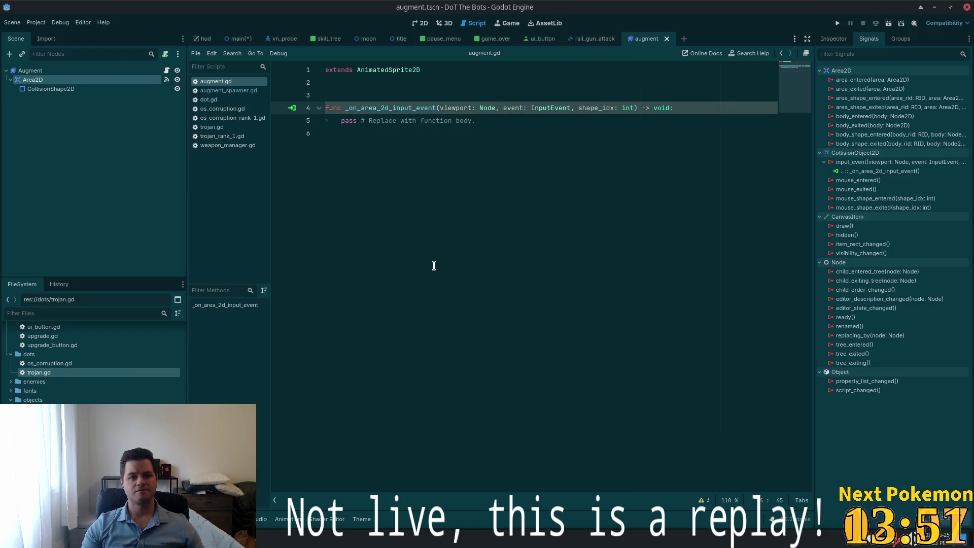
key("alt+Tab")
key("ctrl+p")
Step: In augment.gd, replace the pass line with a left-click check and a print statement, then save
type("aug")
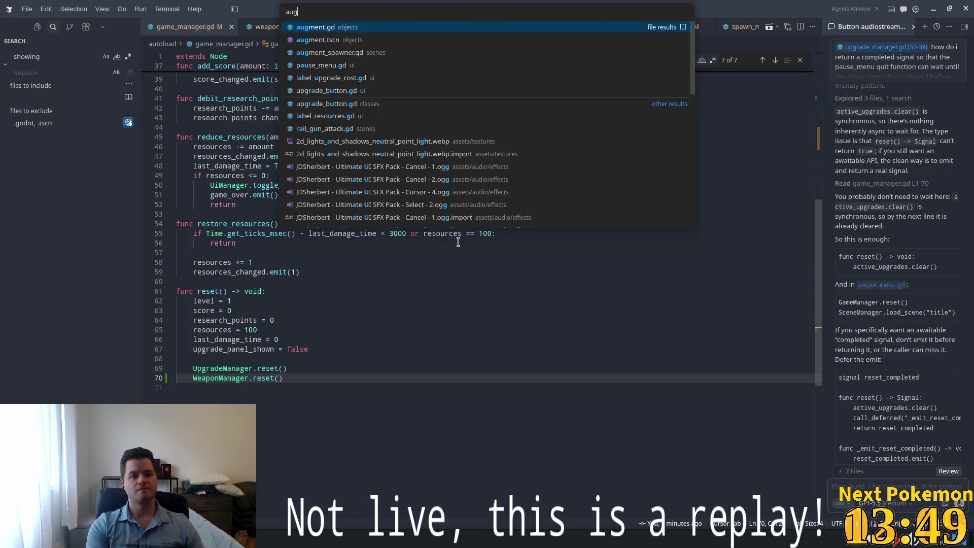
key("Return")
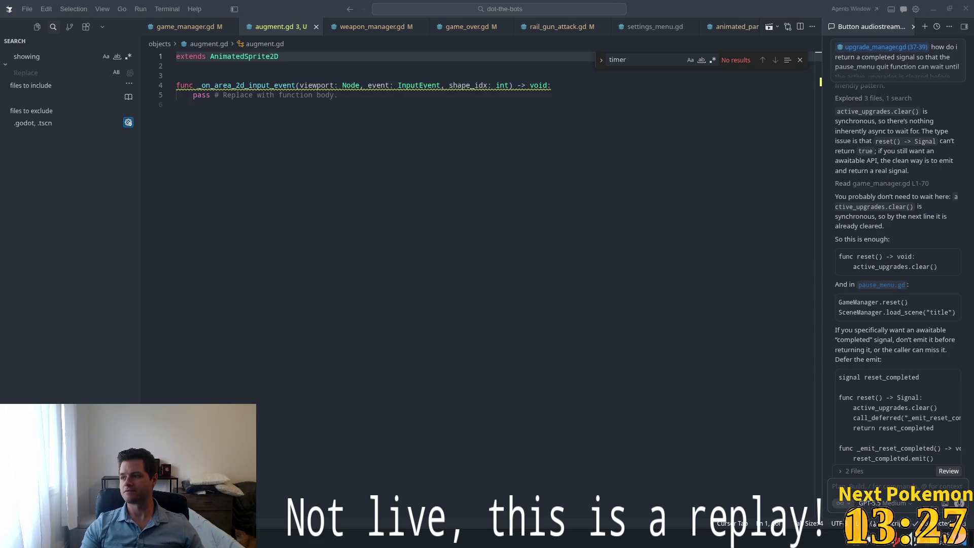
key("alt+Tab")
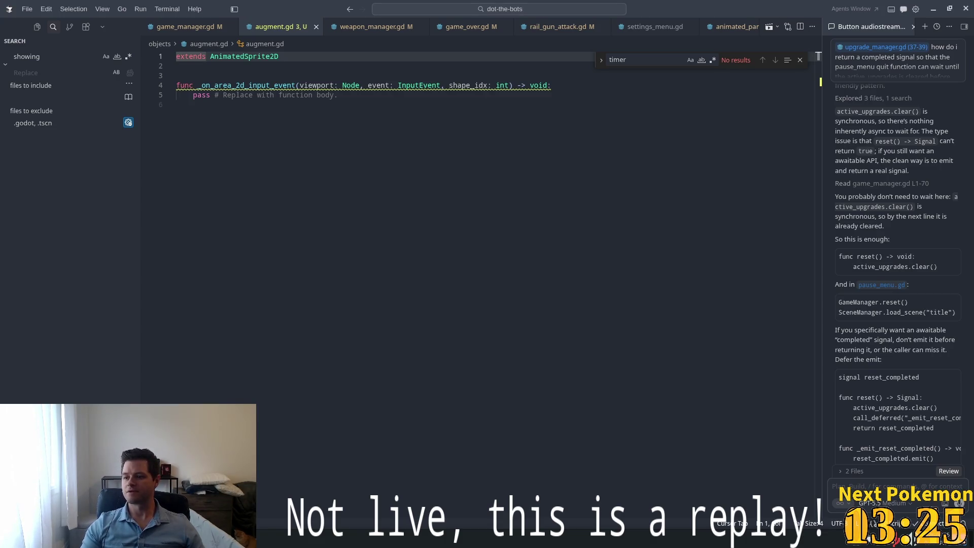
left_click(478, 120)
left_click(379, 98)
mouse_move(385, 97)
left_mouse_down()
mouse_move(199, 85)
mouse_move(193, 95)
left_mouse_up()
type("if")
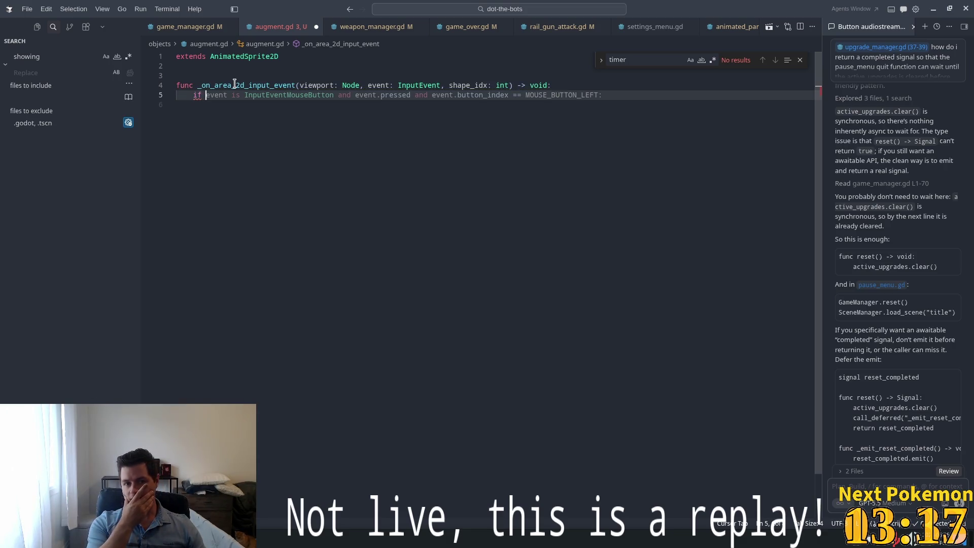
key("Tab")
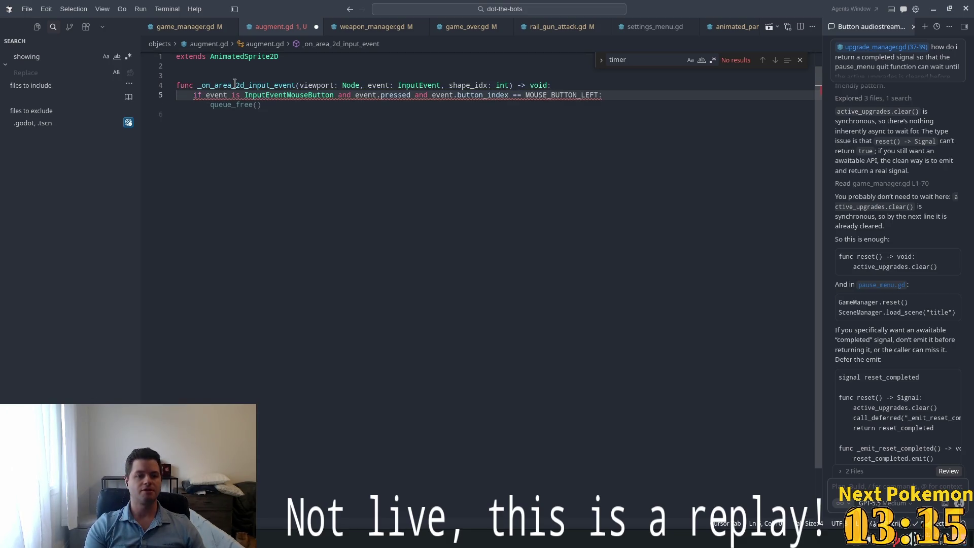
key("Return")
type("print")
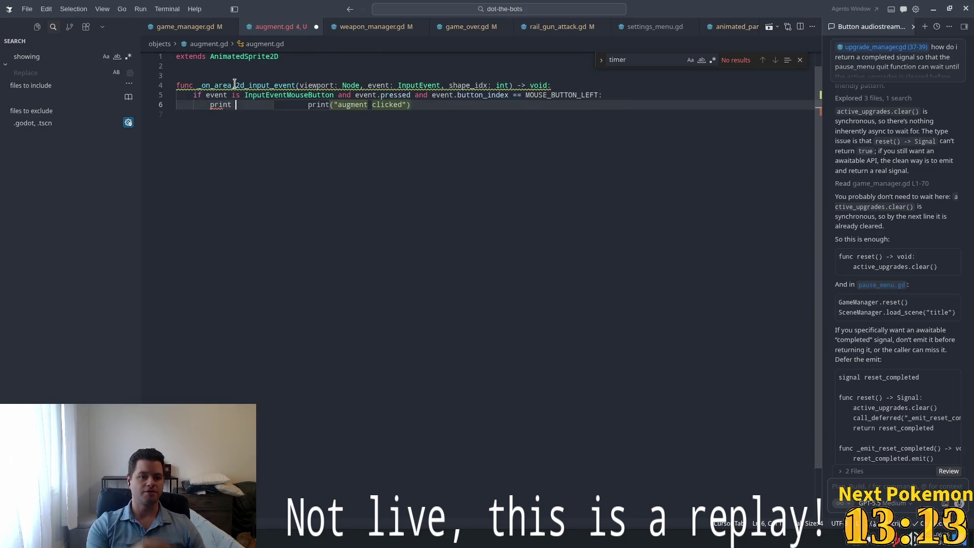
key("Tab")
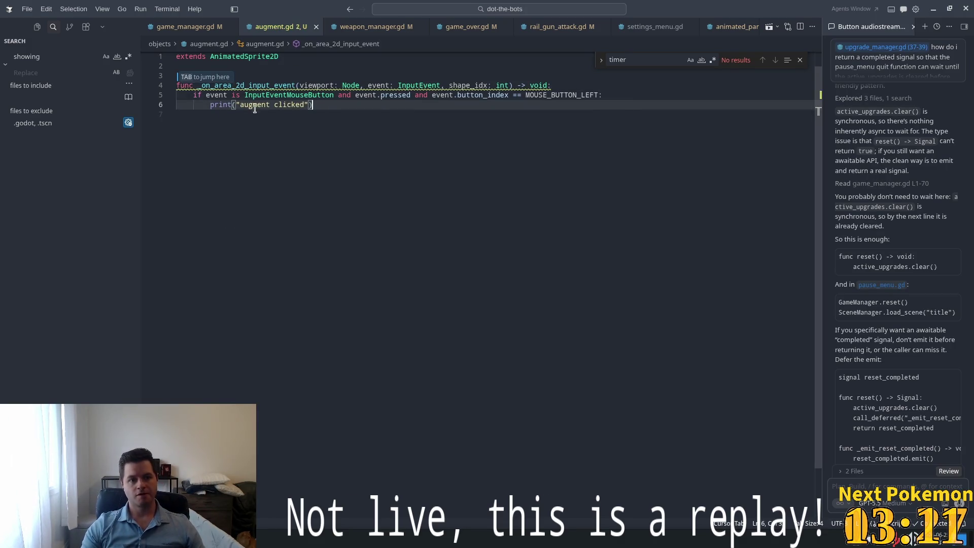
key("Tab")
key("Escape")
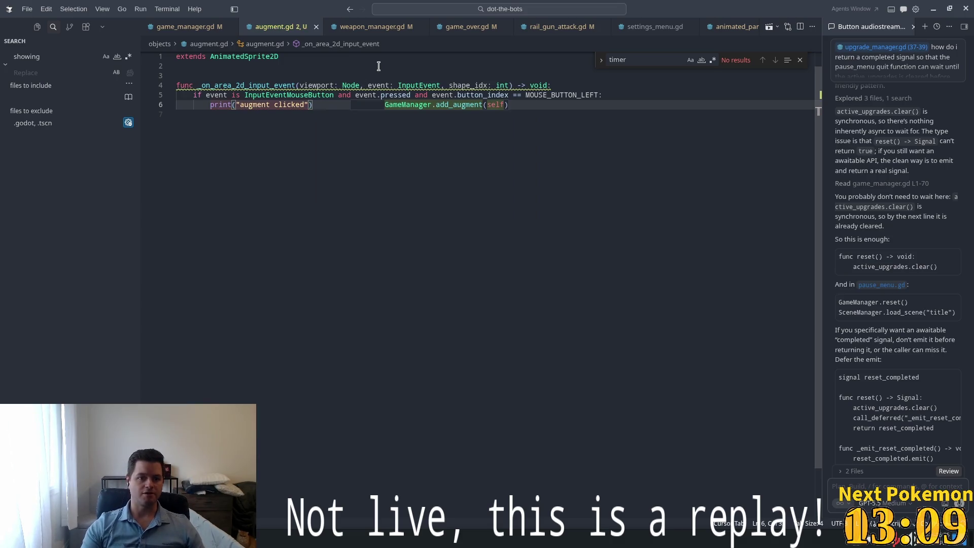
key("Tab")
Step: Rename the handler to _on_input_event, underscore unused parameters, and print "Augment clicked: %s" % name
key("Tab")
key("ctrl+s")
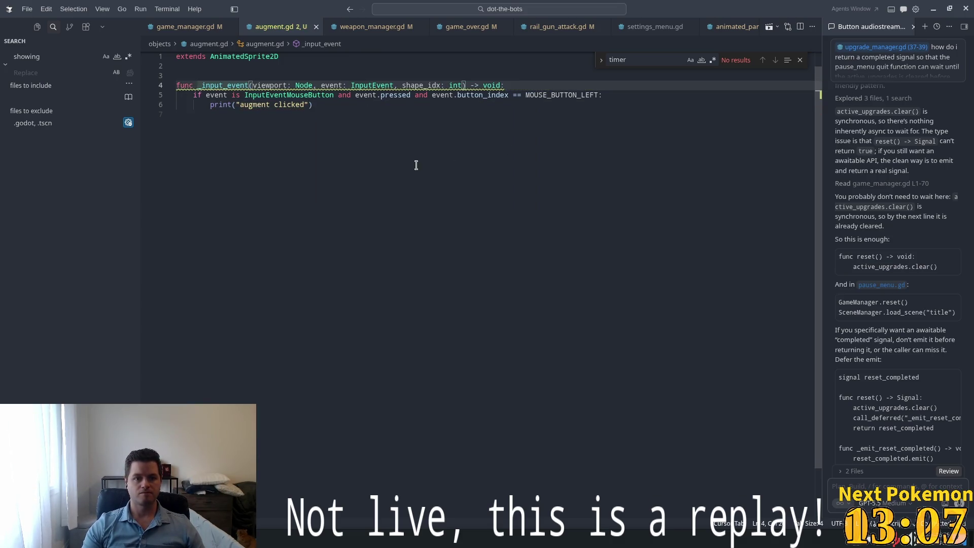
left_click(427, 152)
left_click(403, 81)
key("Tab")
left_click(392, 110)
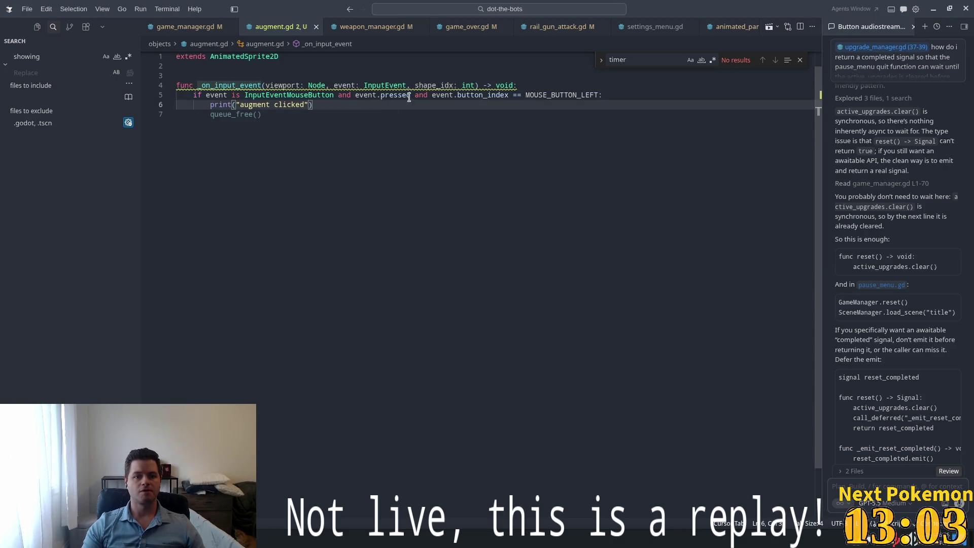
key("Tab")
type("_")
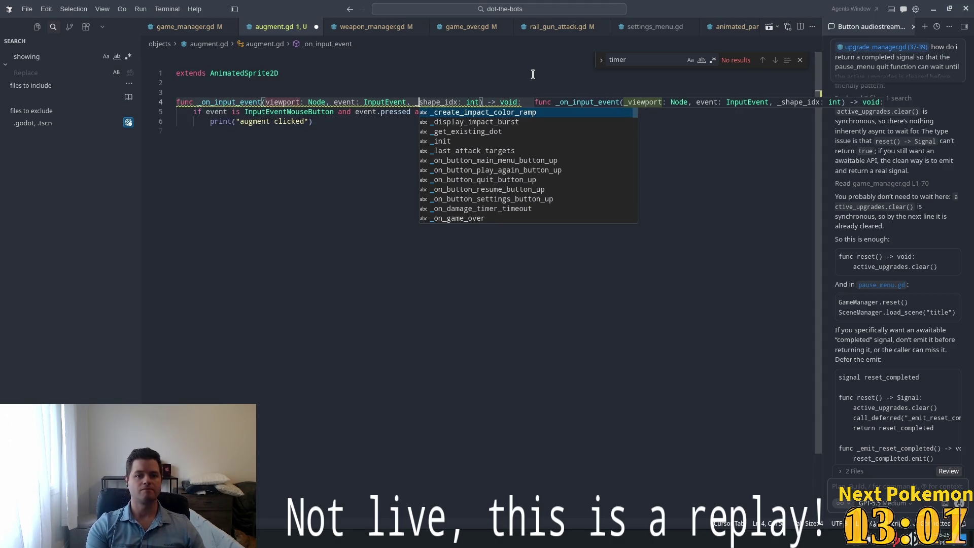
key("Escape")
key("Tab")
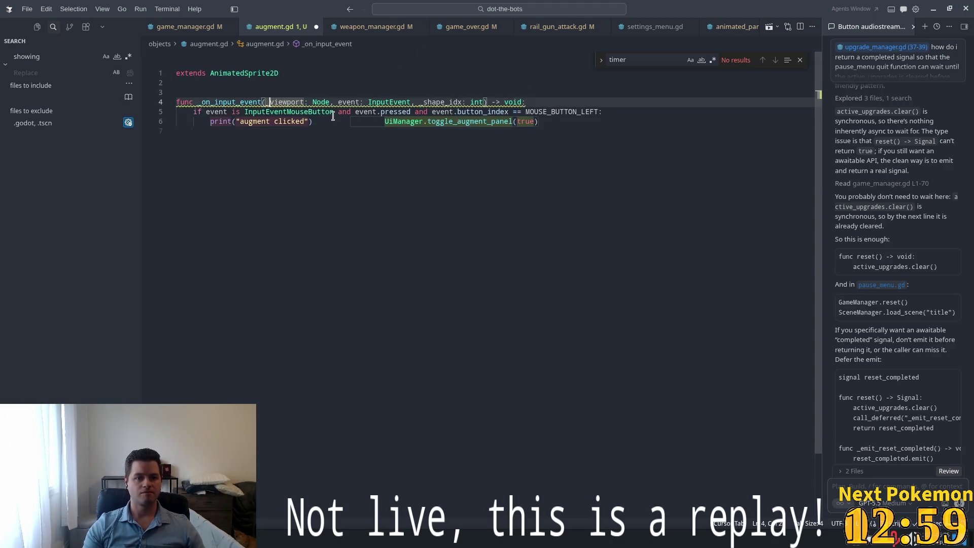
key("Tab")
left_click_drag(386, 122, 209, 122)
type("print")
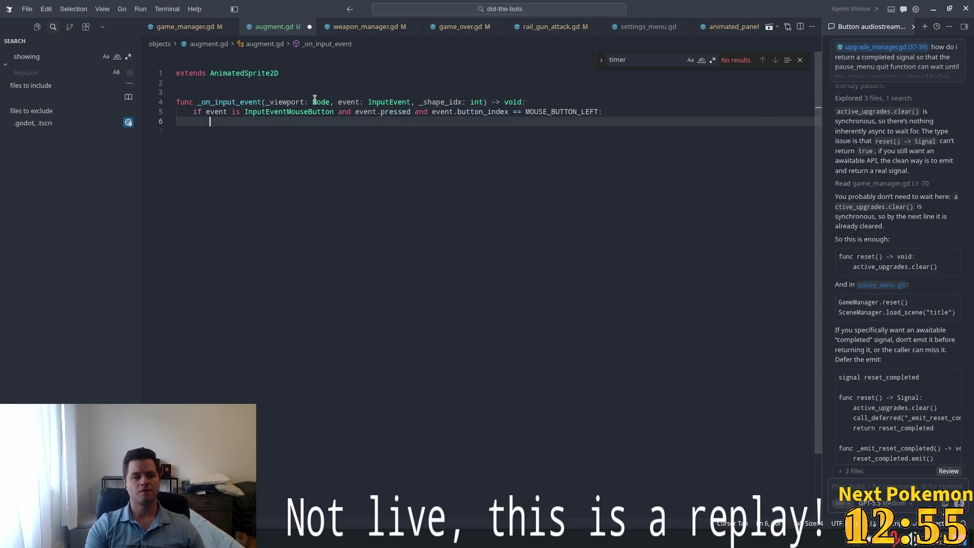
type("(")
key("Tab")
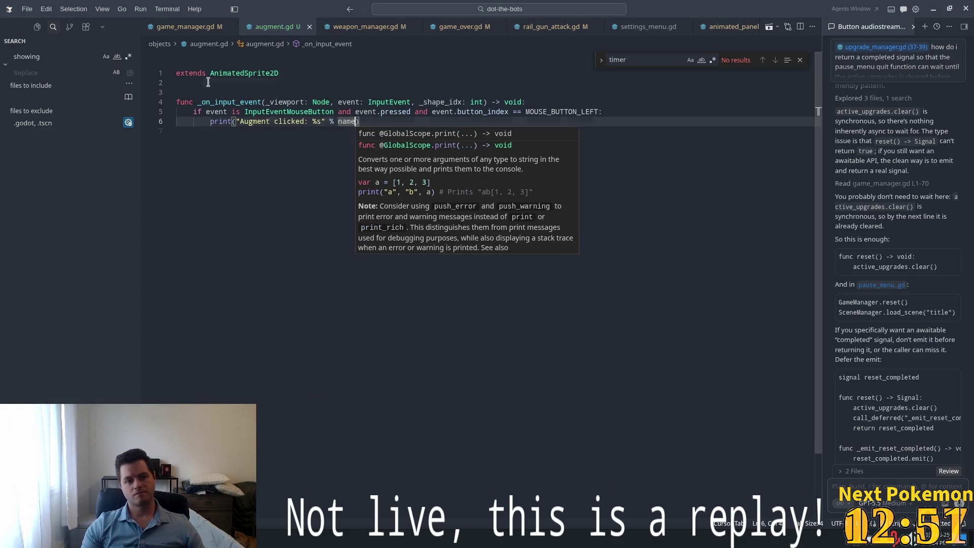
left_click(207, 83)
key("ctrl+s")
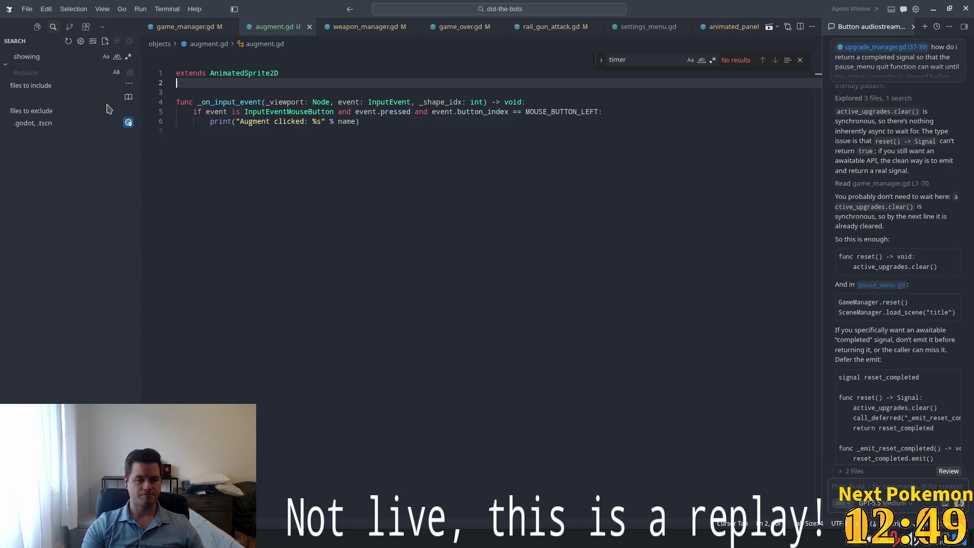
key("BackSpace")
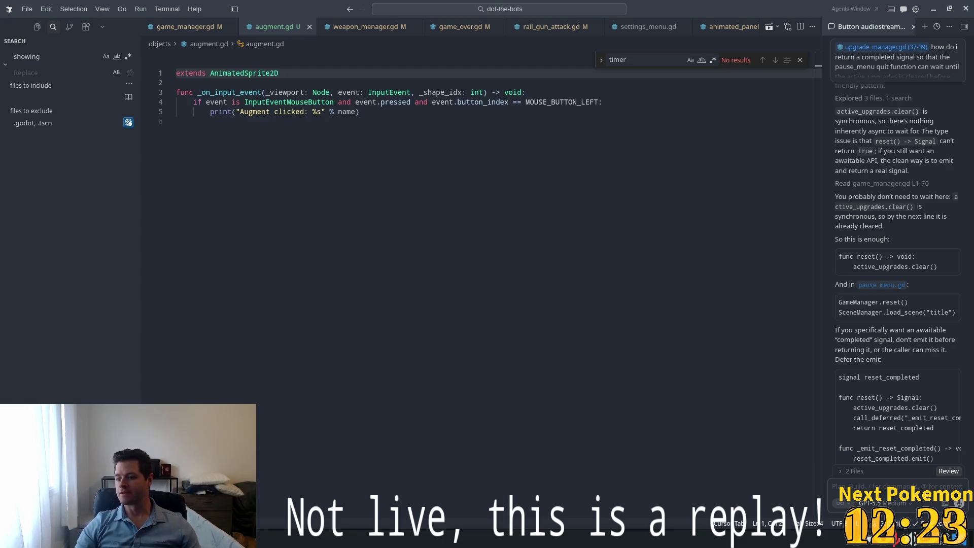
left_click(523, 266)
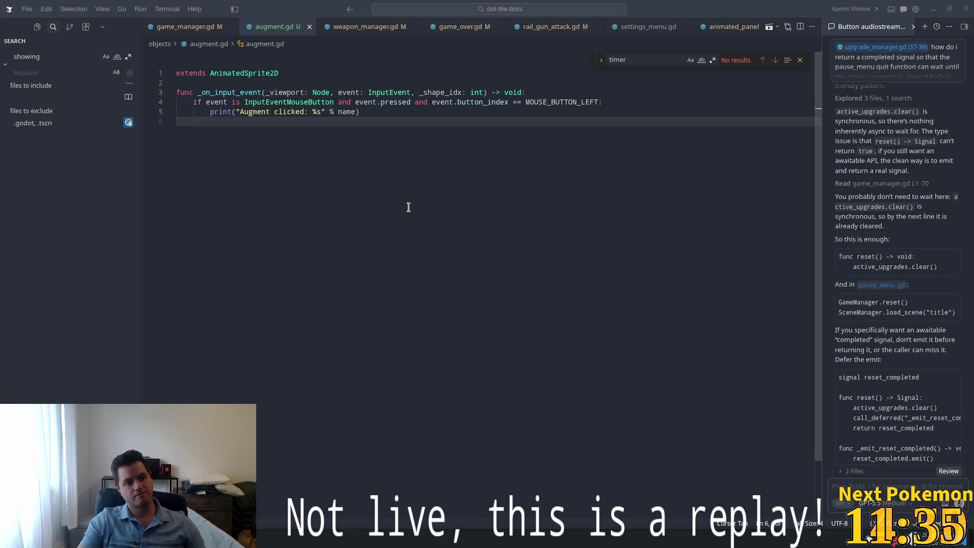
left_click(372, 112)
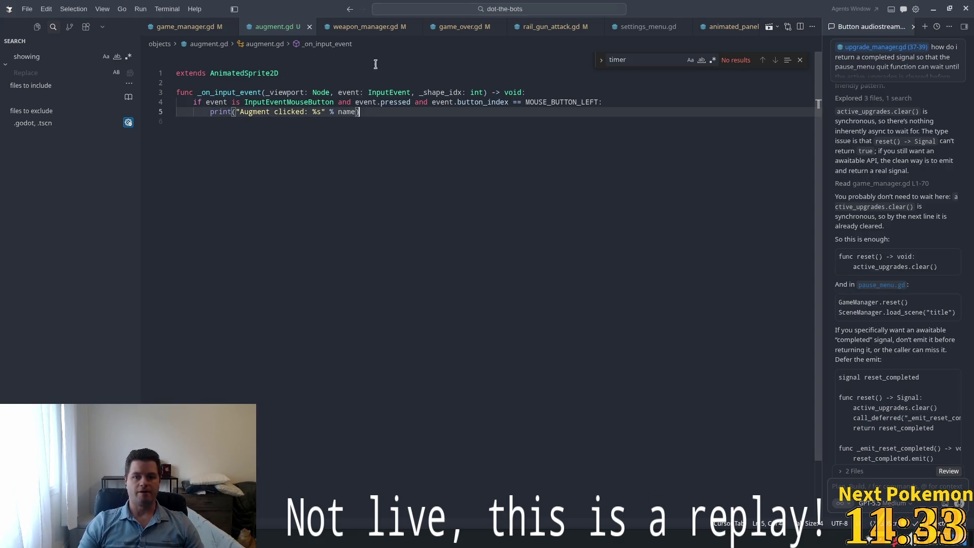
left_click(426, 140)
Step: Enable Input > Pickable on the augment scene's Area2D
key("alt+Tab")
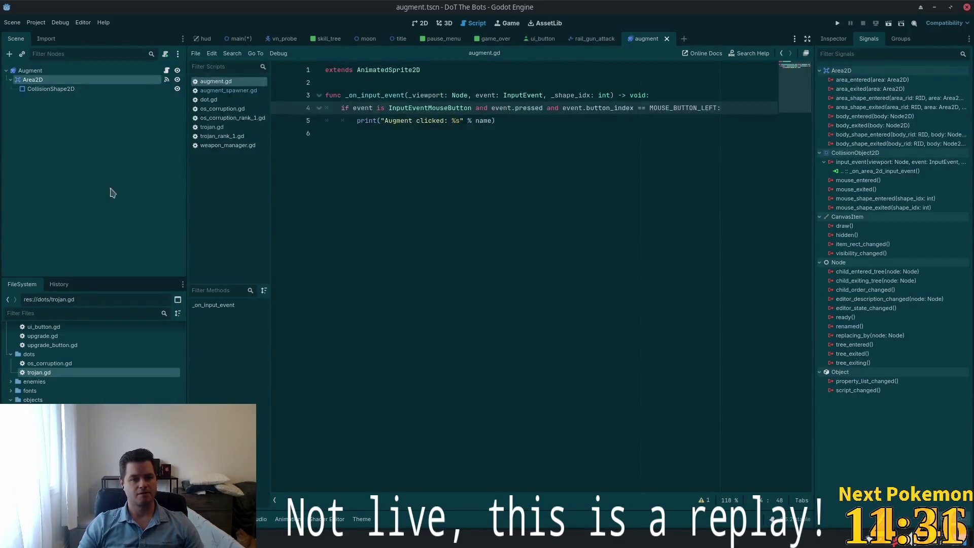
left_click(44, 71)
left_click(50, 89)
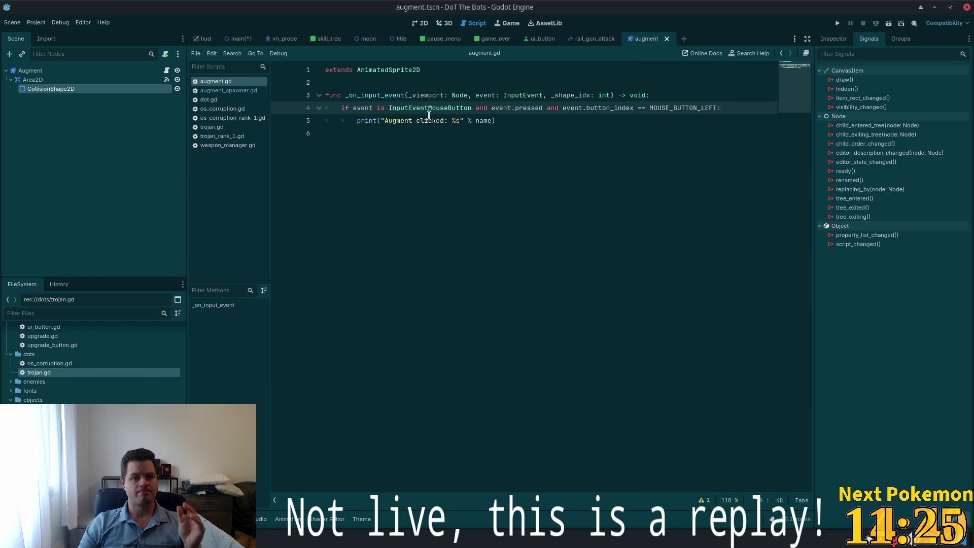
key("ctrl+F1")
scroll(387, 170, "down", 12)
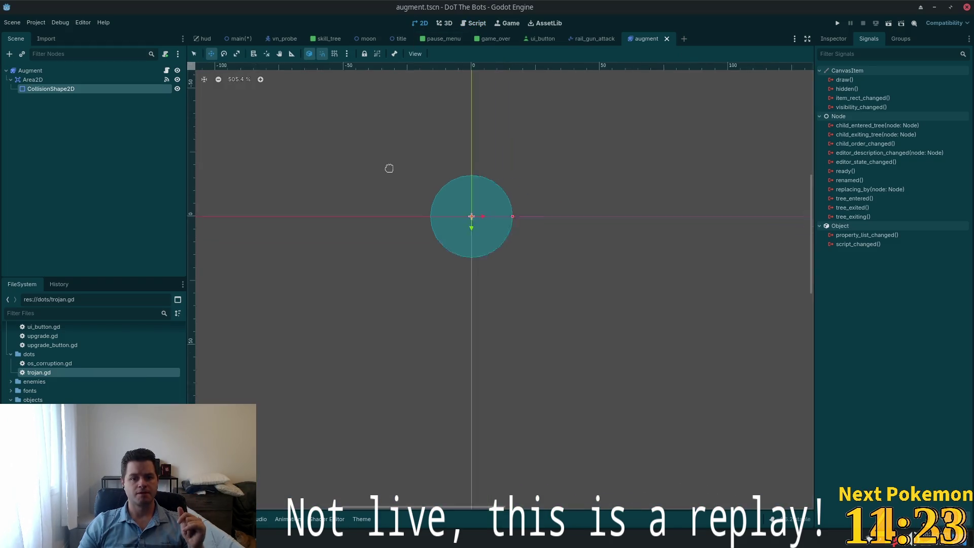
left_click(227, 39)
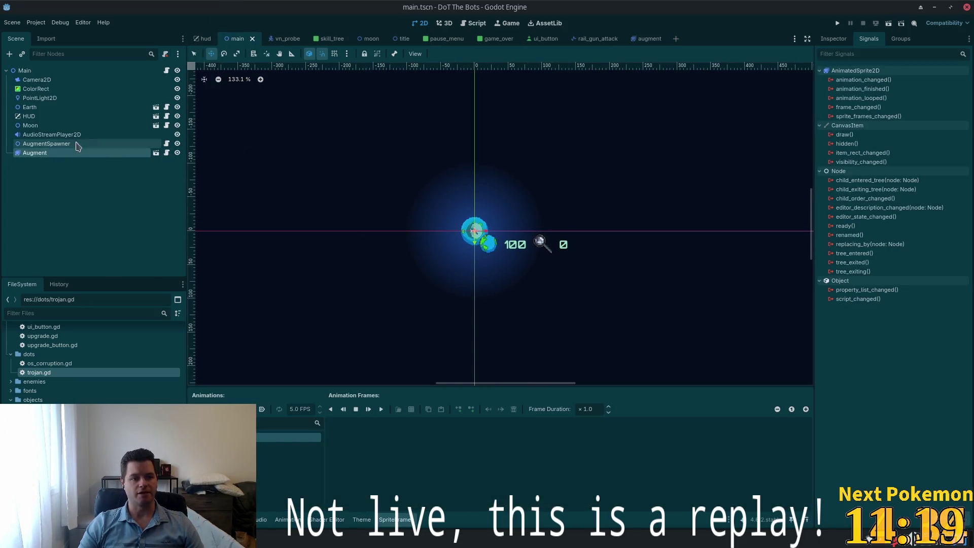
left_click(647, 39)
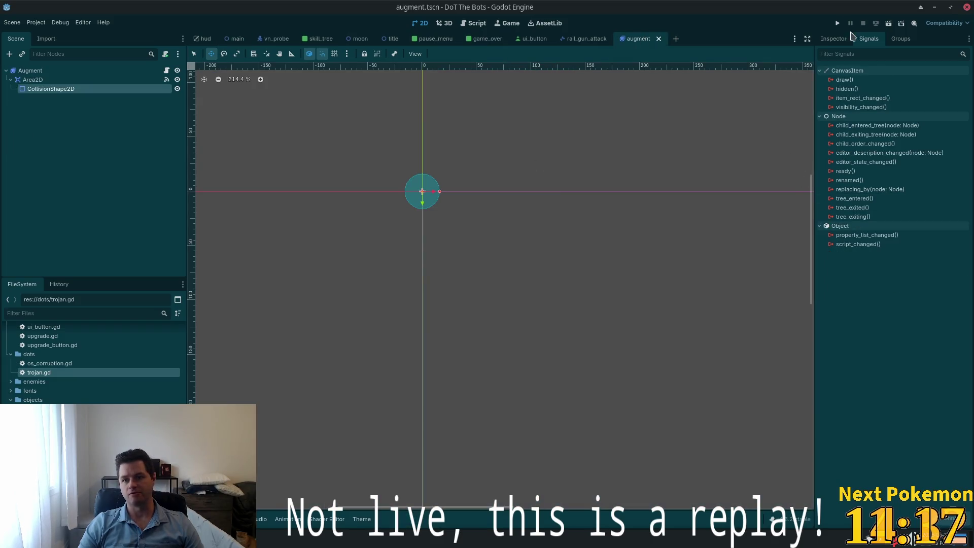
left_click(840, 39)
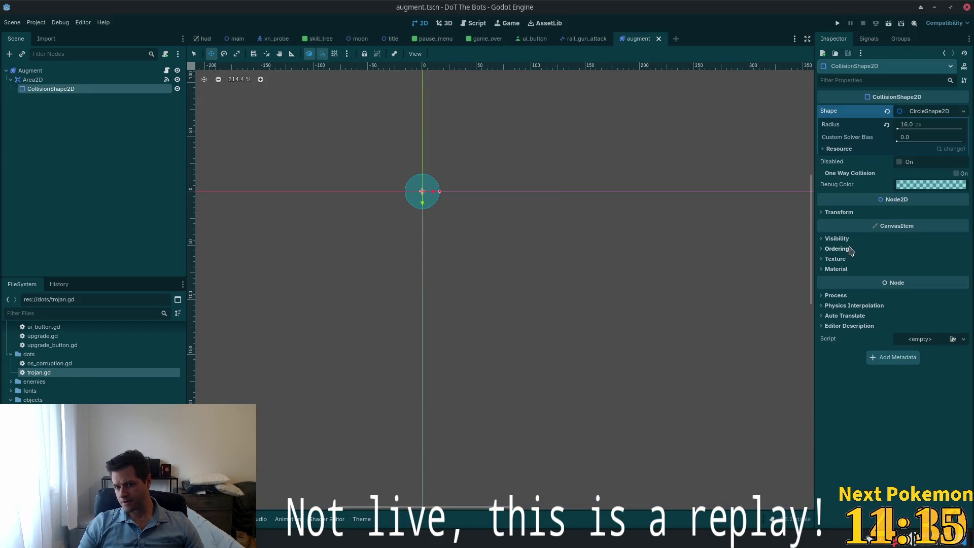
left_click(36, 80)
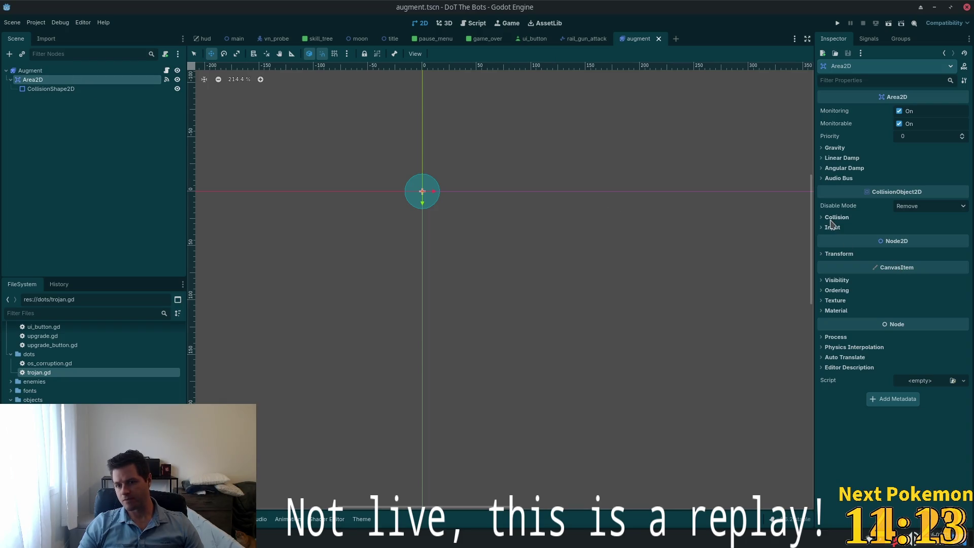
left_click(832, 227)
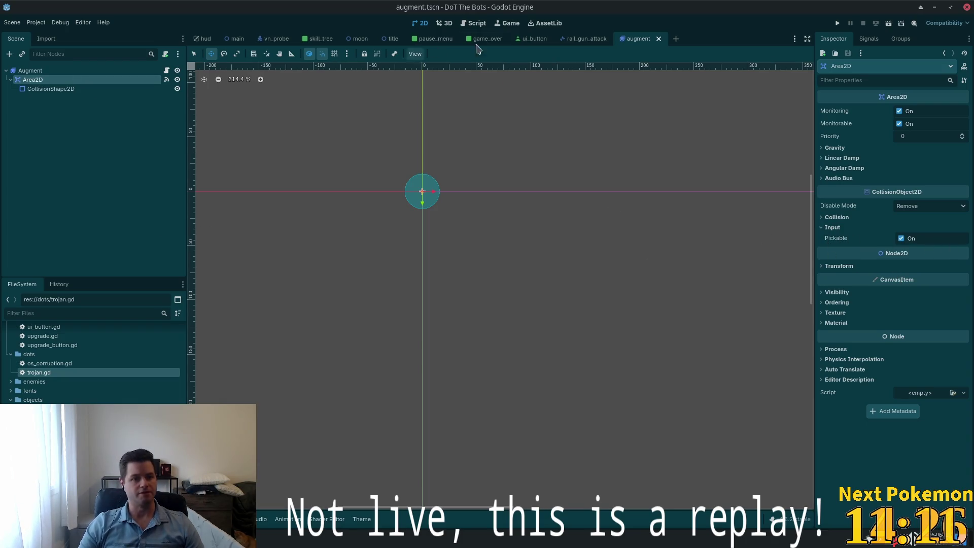
Step: In main.tscn, drag the Augment orb away from the origin
left_click(237, 39)
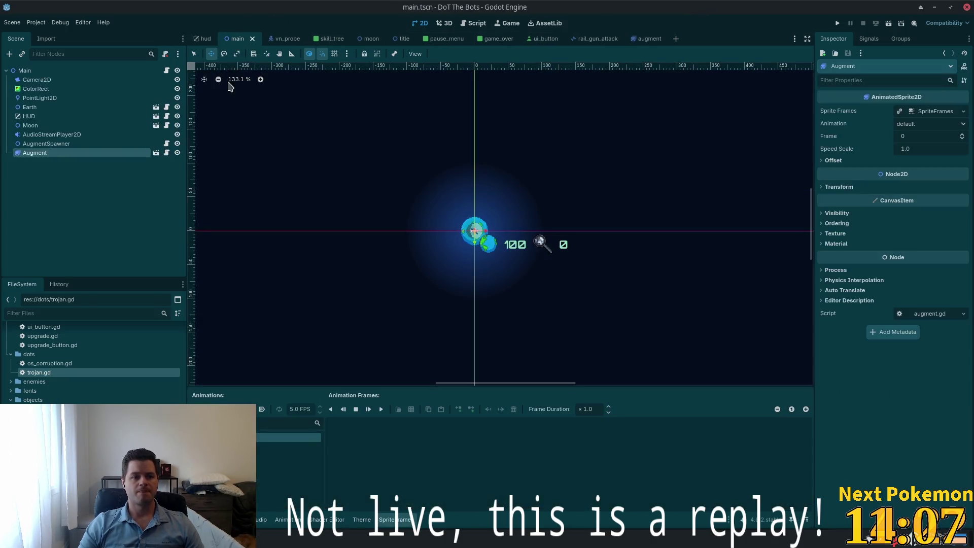
mouse_move(607, 291)
left_mouse_down()
mouse_move(461, 110)
mouse_move(426, 146)
mouse_move(561, 311)
left_mouse_up()
scroll(608, 299, "down", 4)
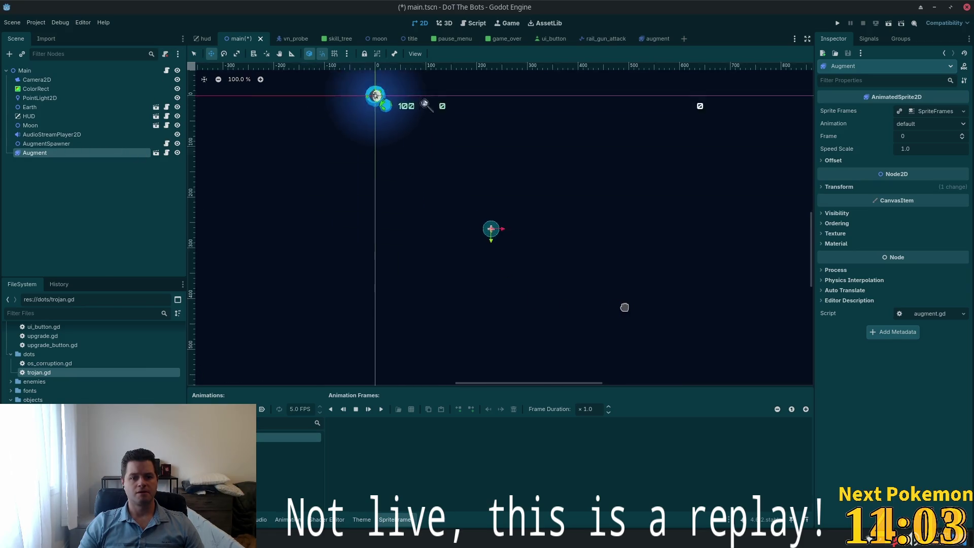
left_click_drag(603, 274, 480, 239)
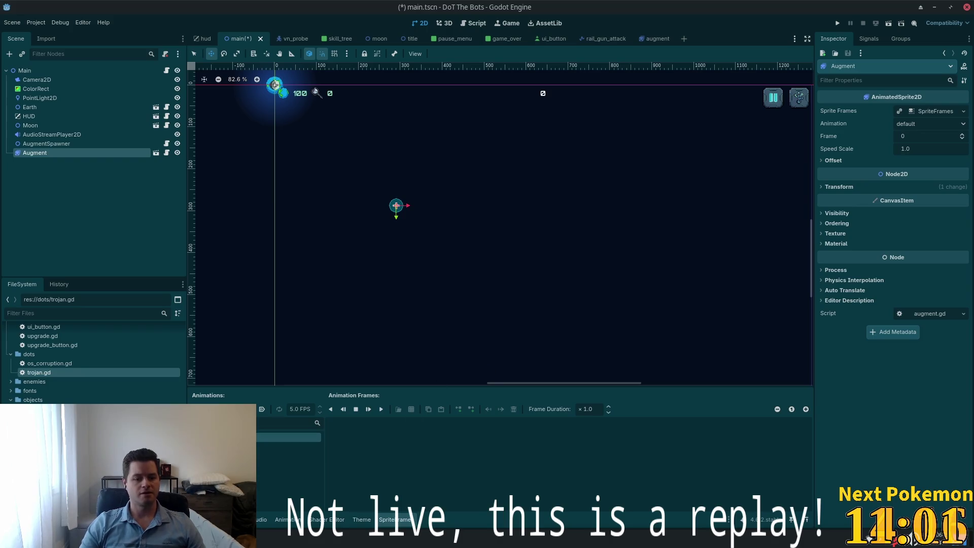
key("alt+Tab")
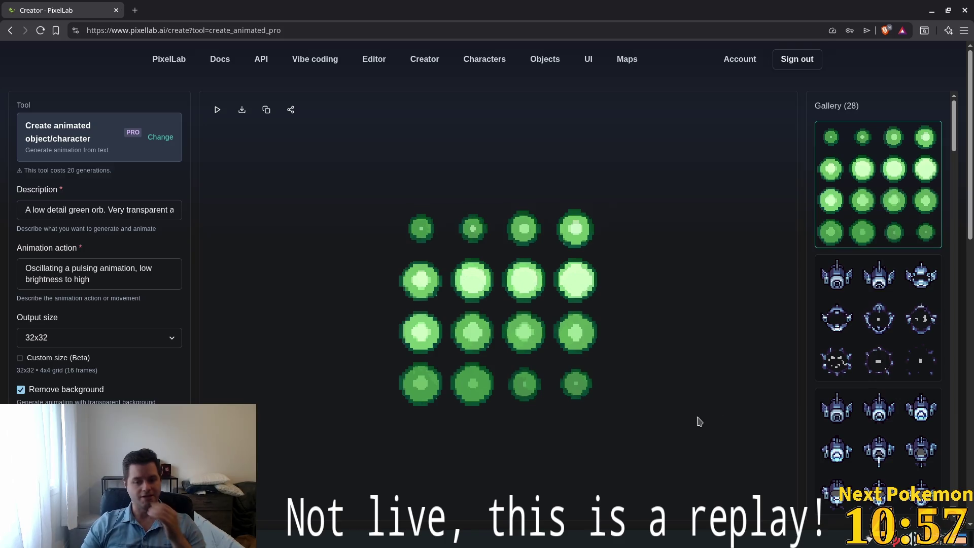
Step: Save the orb sprite sheet as augment.png in dot-the-bots/assets/objects
right_click(442, 232)
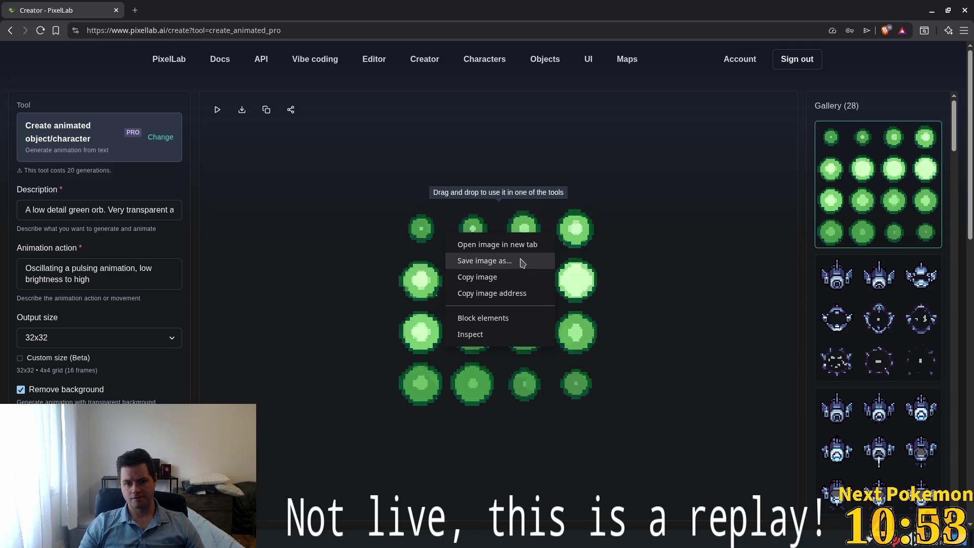
left_click(494, 262)
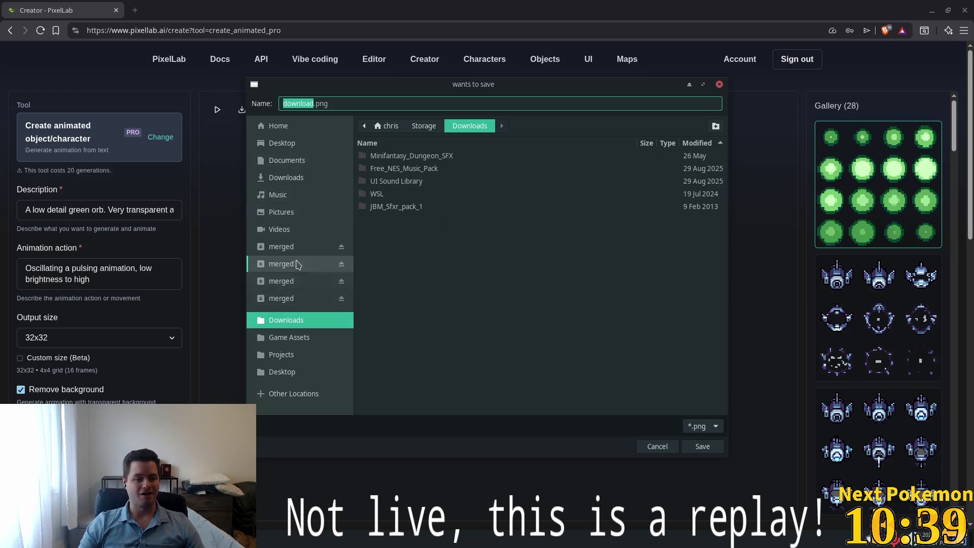
left_click(304, 355)
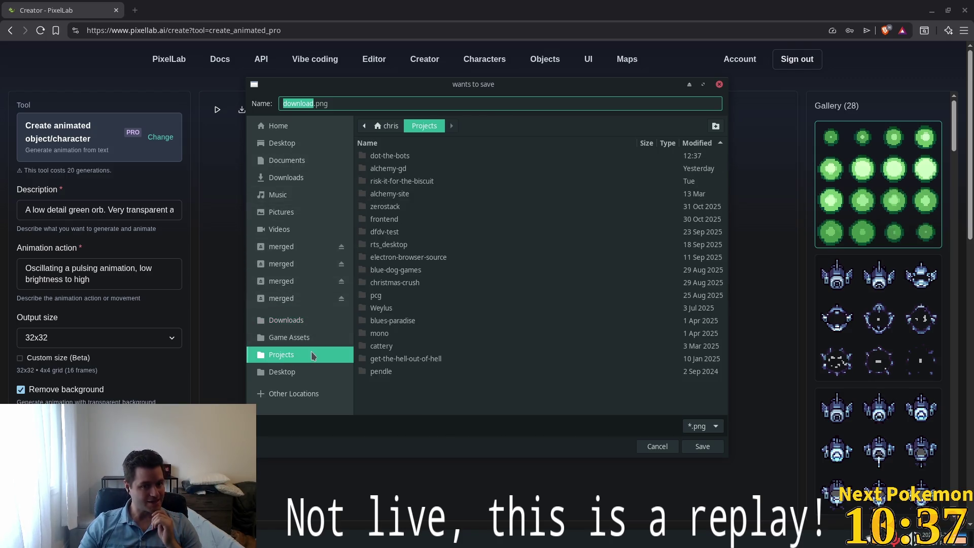
double_click(388, 155)
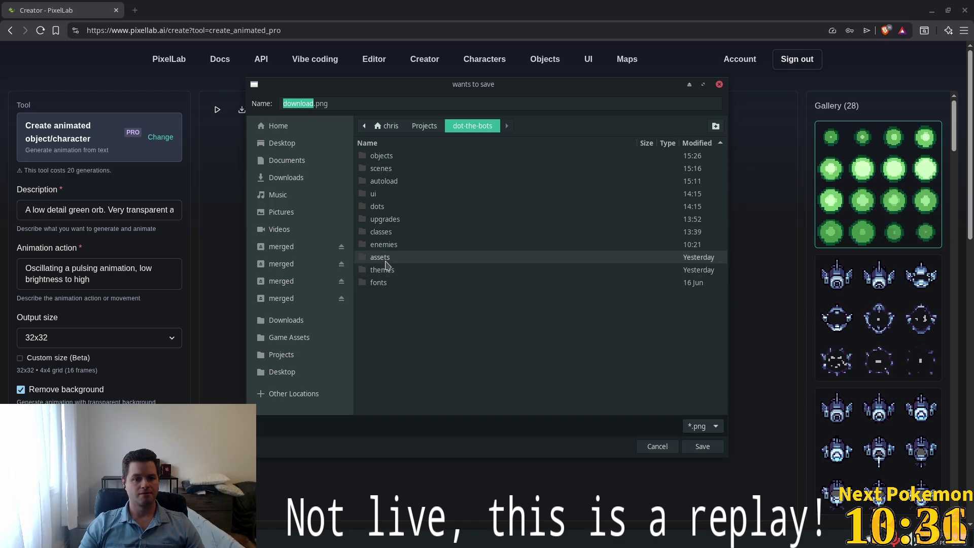
double_click(383, 259)
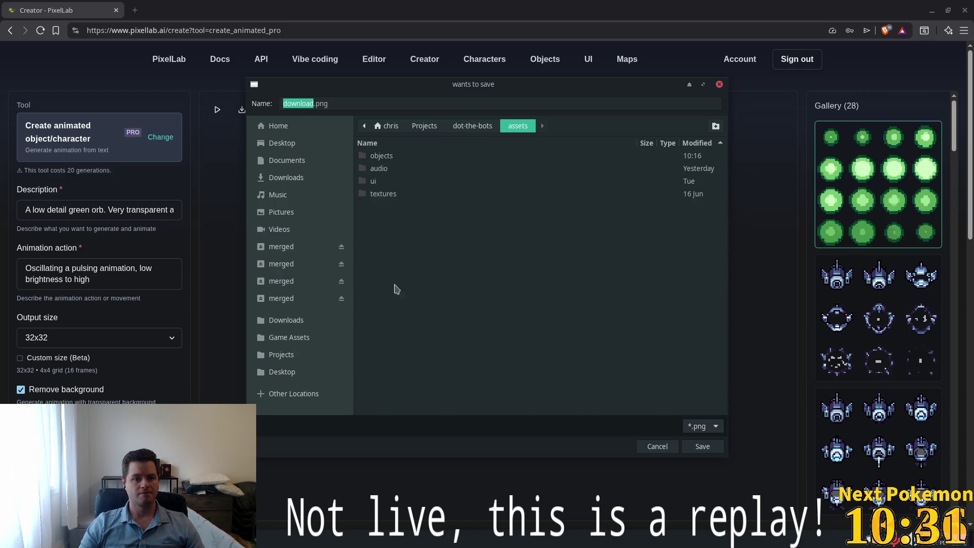
double_click(388, 157)
left_click(321, 103)
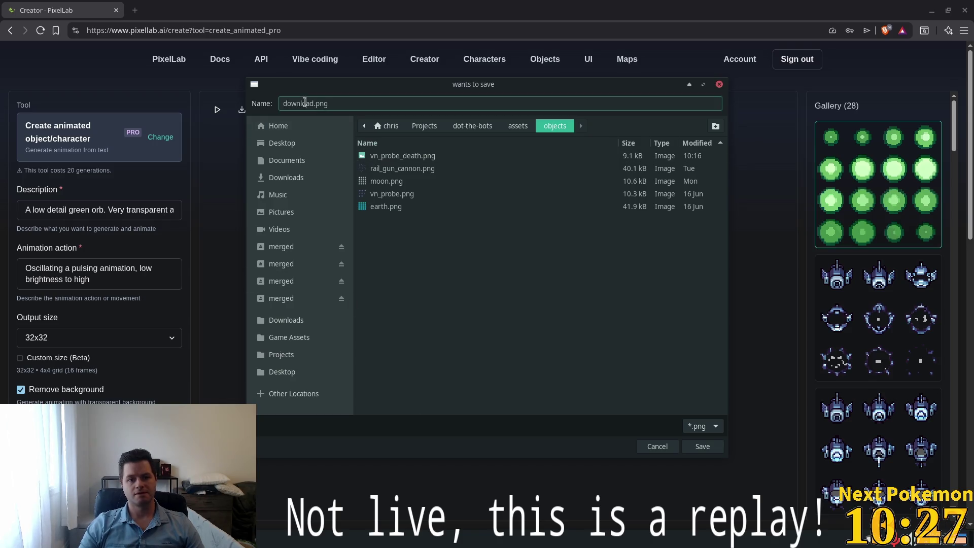
type("augement")
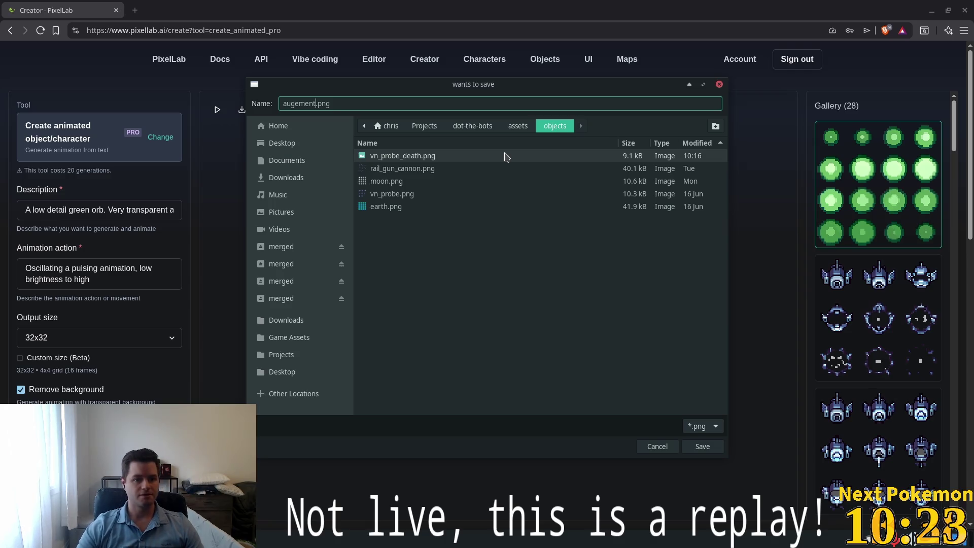
key("BackSpace")
key("BackSpace")
key("BackSpace")
type("t")
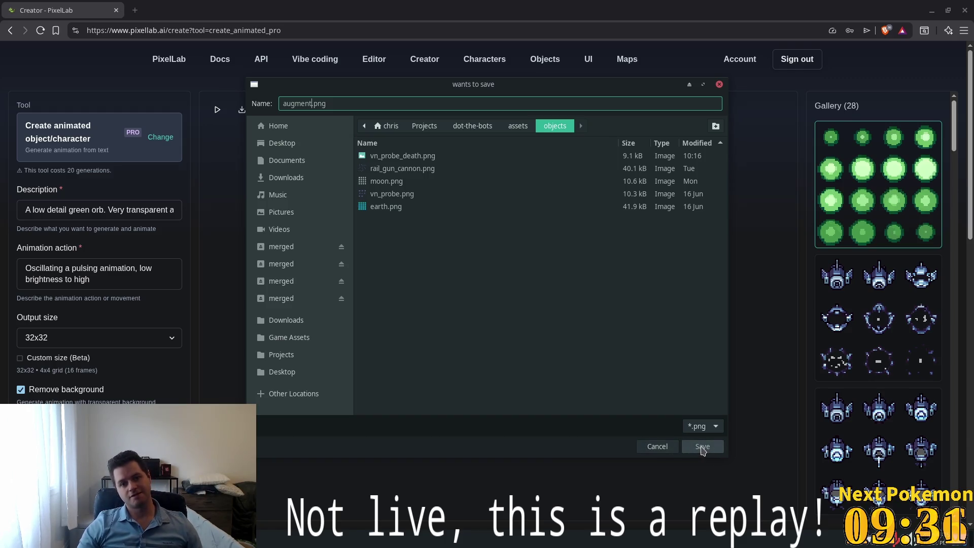
left_click(702, 445)
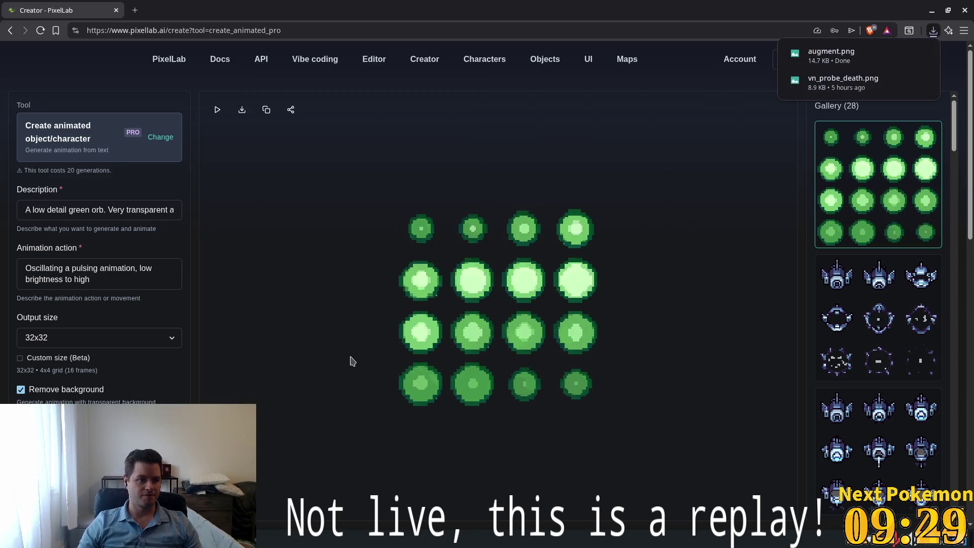
Step: Enable autoplay on the Augment animation and load augment.png as its frame sprite sheet
key("alt+Tab")
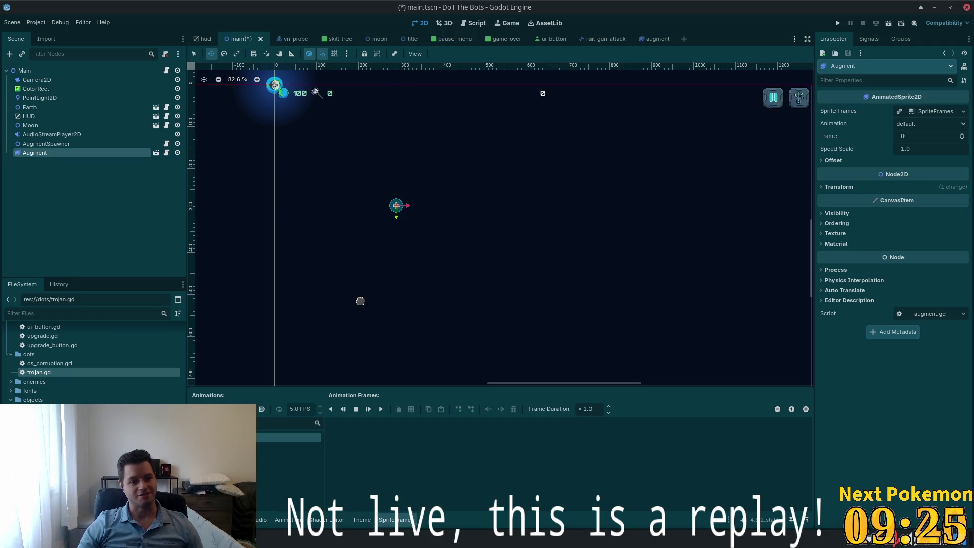
left_click(261, 410)
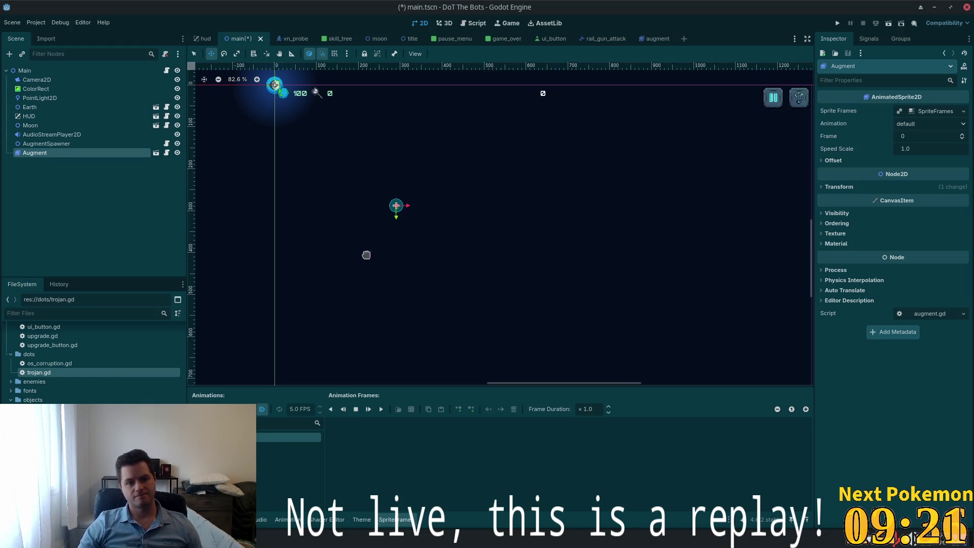
left_click(654, 38)
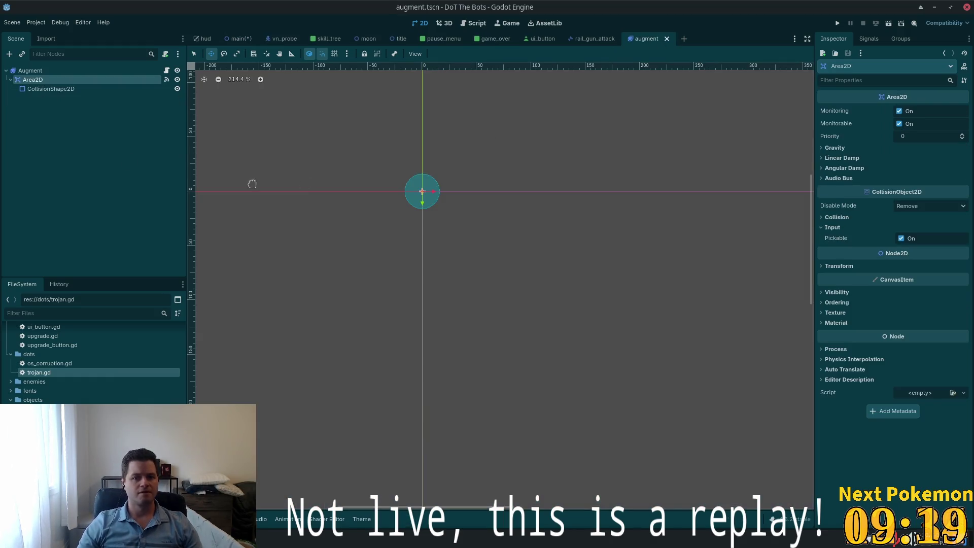
left_click(51, 89)
left_click(31, 70)
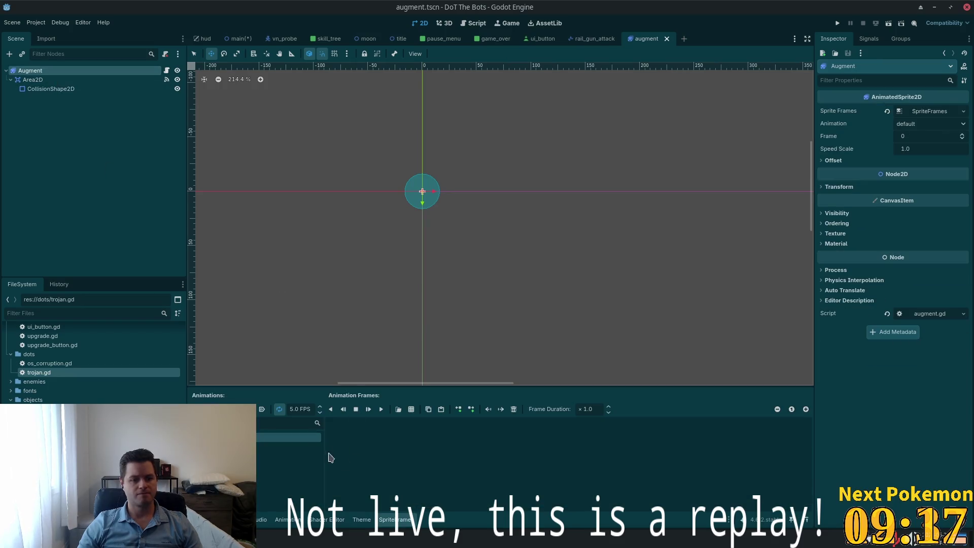
left_click(262, 410)
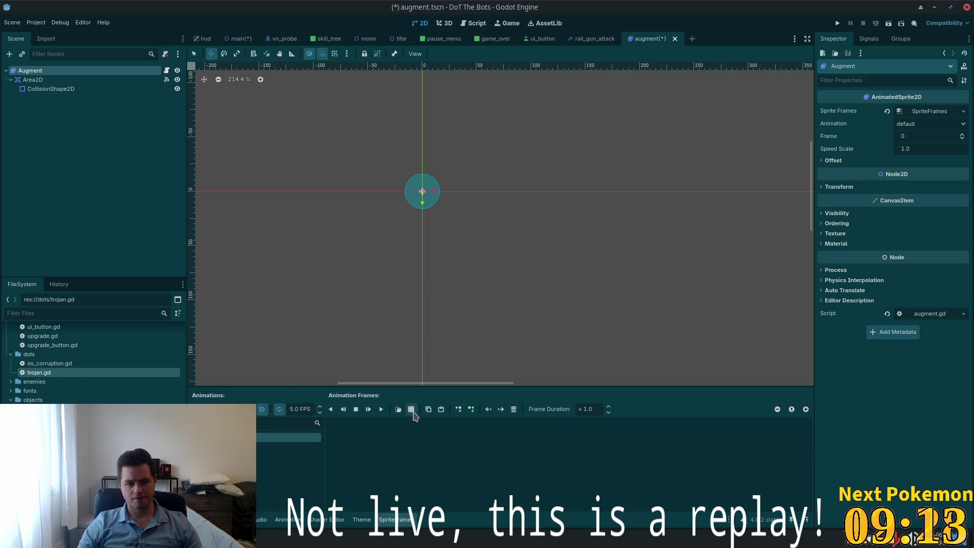
left_click(410, 409)
double_click(359, 183)
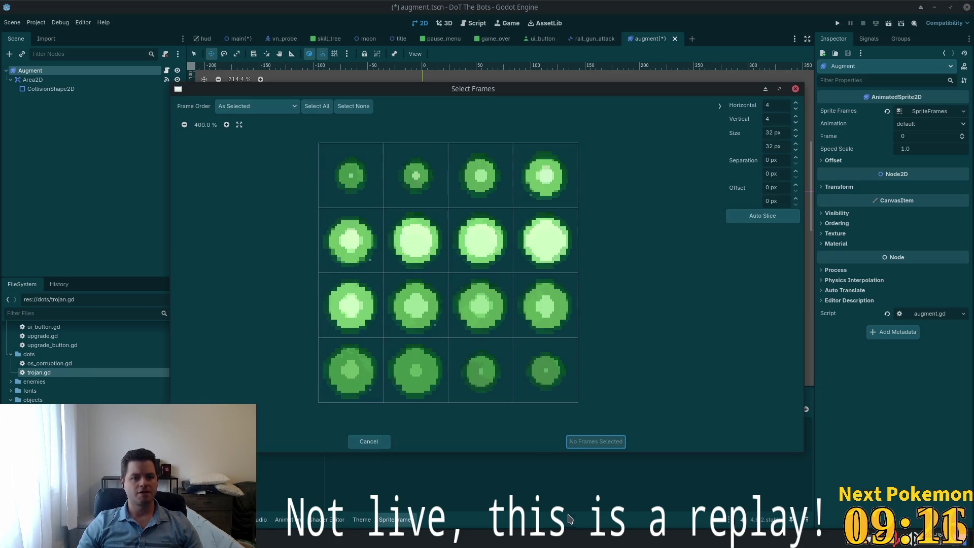
Step: Select all 16 cells of the augment.png grid and add the 16 frames to the default animation
mouse_move(358, 184)
left_mouse_down()
mouse_move(439, 188)
mouse_move(463, 213)
mouse_move(364, 247)
left_mouse_up()
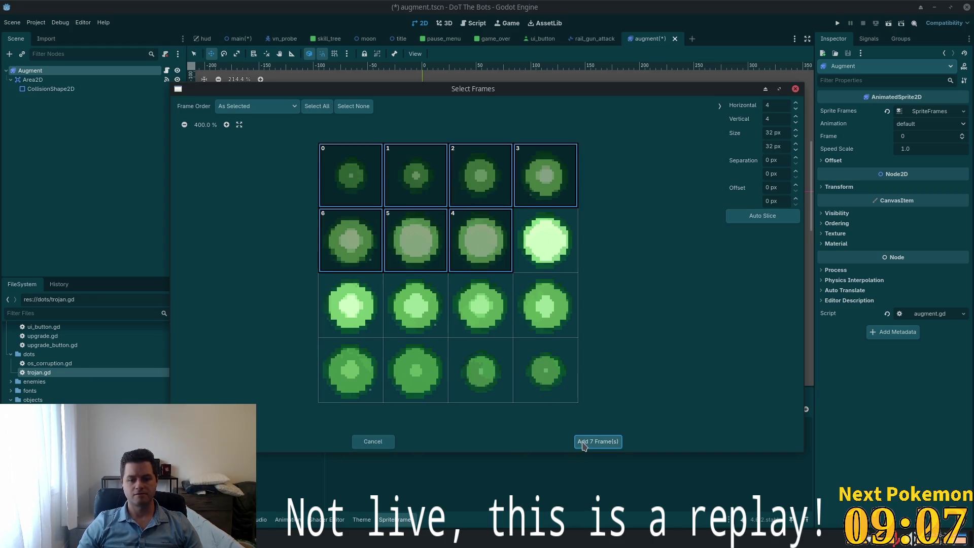
left_click(354, 106)
left_click_drag(354, 174, 545, 175)
mouse_move(338, 229)
left_mouse_down()
mouse_move(532, 248)
mouse_move(297, 358)
mouse_move(620, 393)
left_mouse_up()
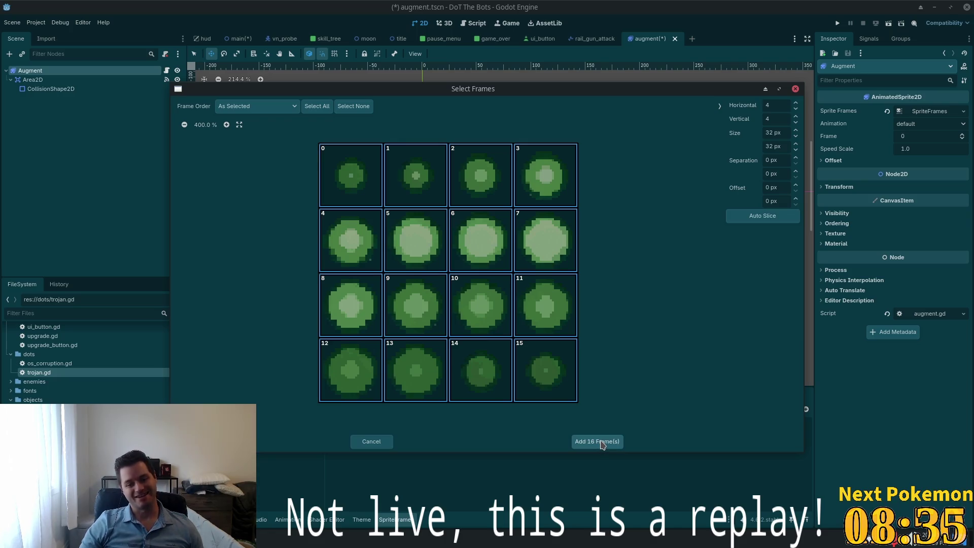
left_click(602, 444)
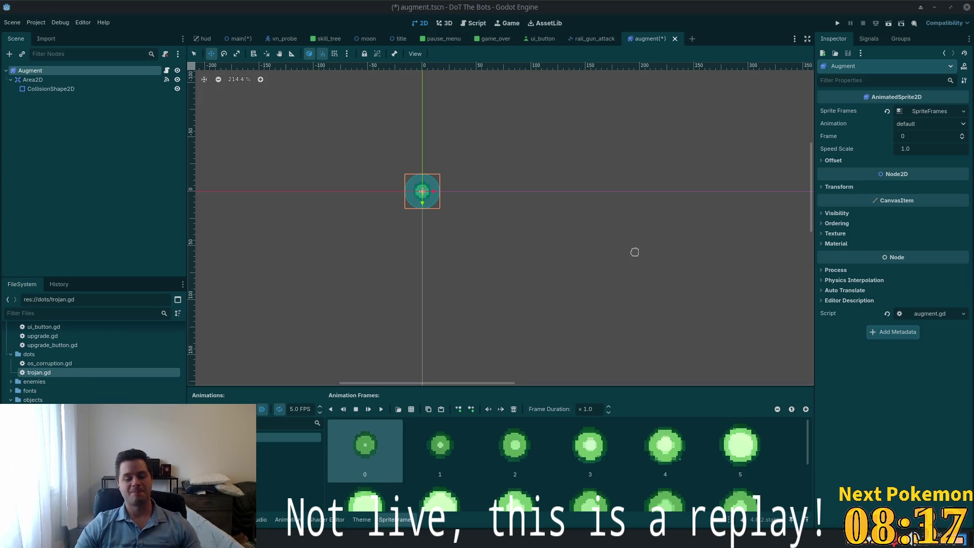
Step: Save augment.tscn, run DoT The Bots and start a game to watch the green orb, then stop it
scroll(575, 309, "down", 3)
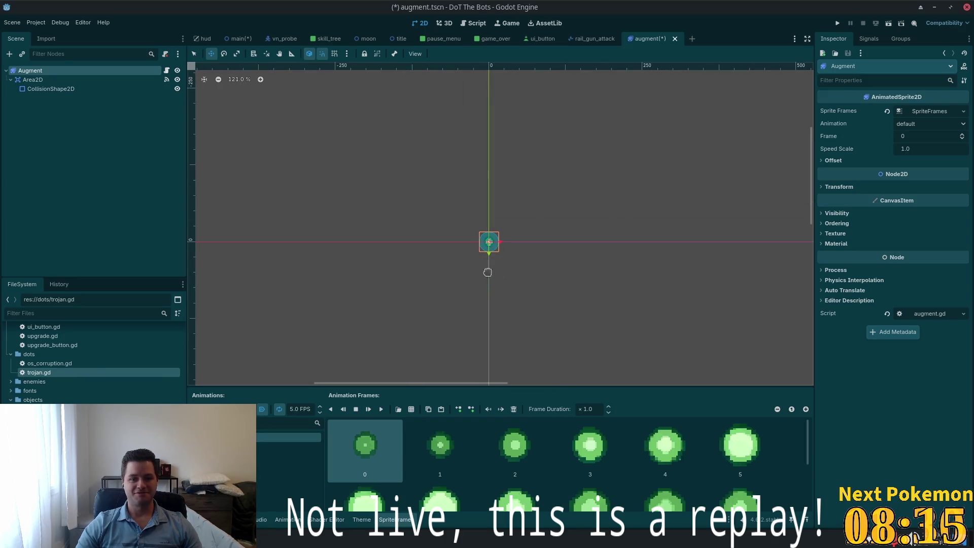
key("ctrl+s")
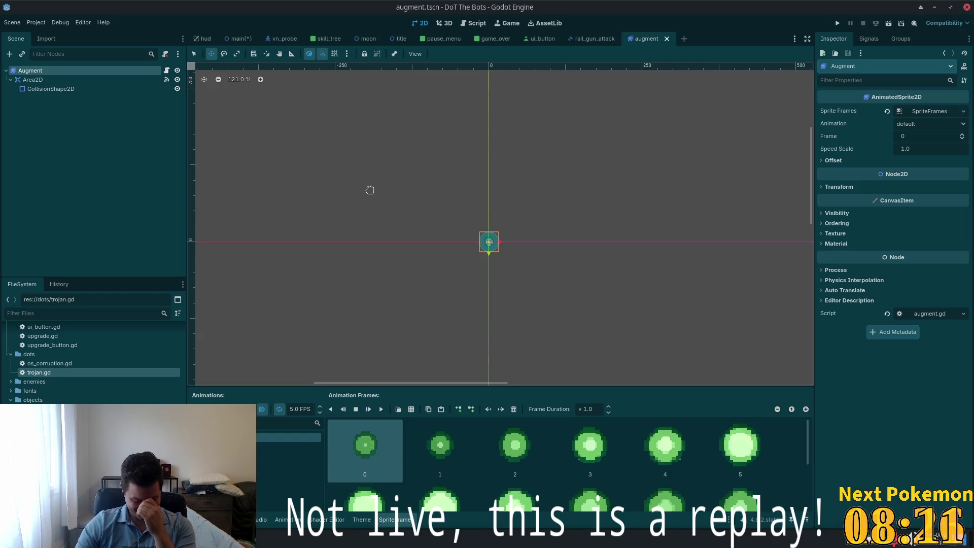
left_click(837, 23)
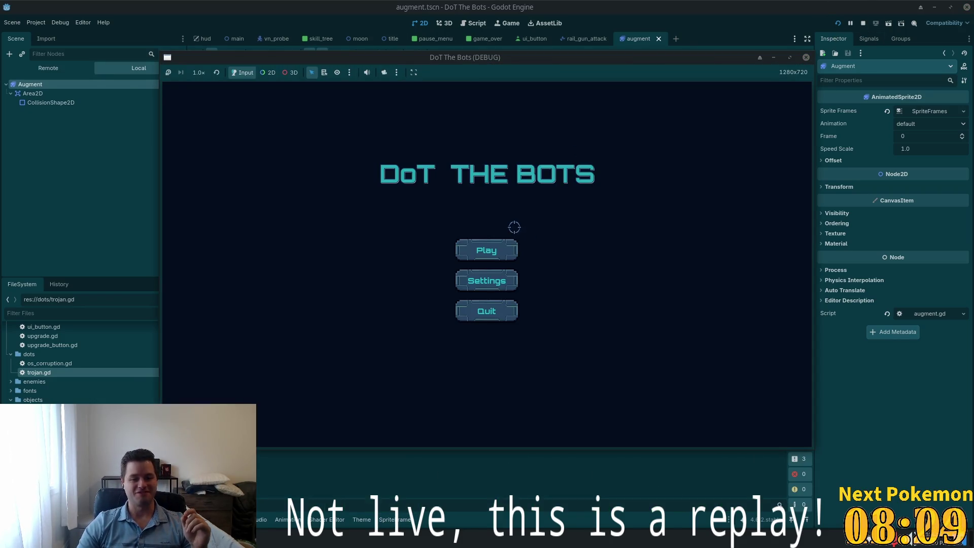
left_click(510, 250)
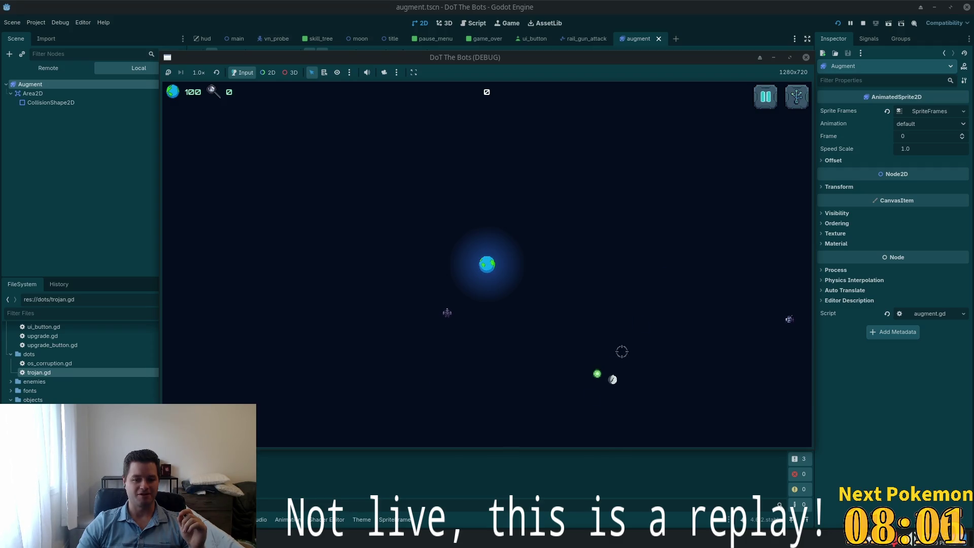
mouse_move(573, 60)
left_mouse_down()
mouse_move(729, 96)
mouse_move(739, 57)
mouse_move(728, 54)
left_mouse_up()
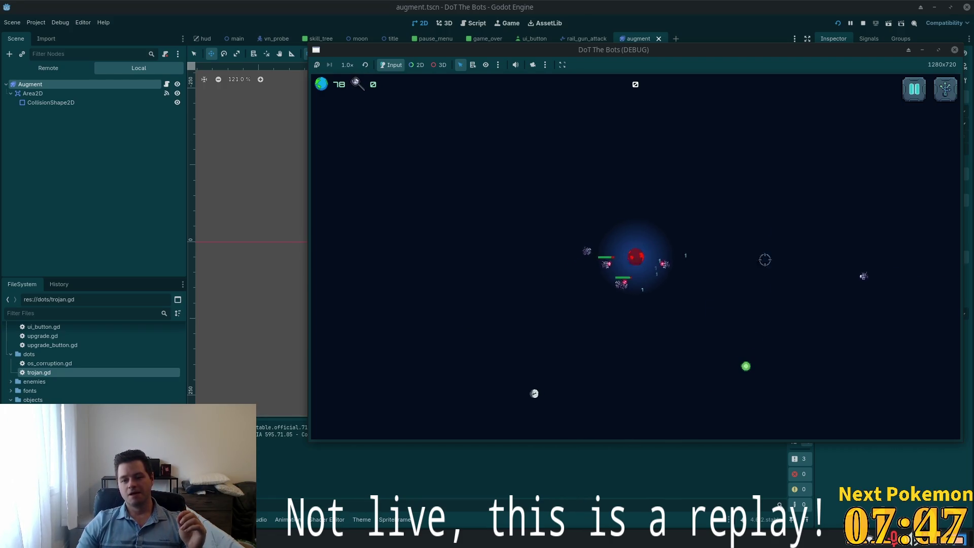
key("F8")
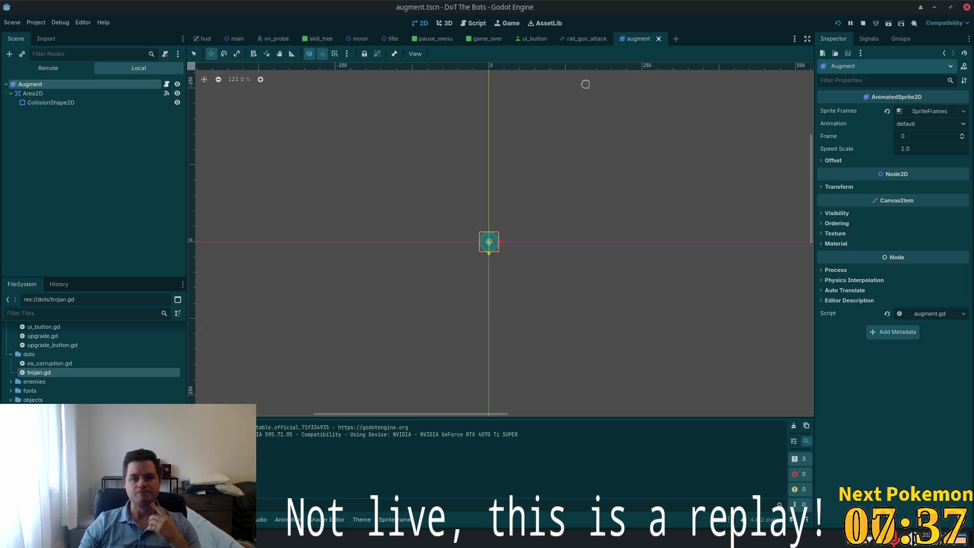
left_click(146, 95)
left_click(869, 39)
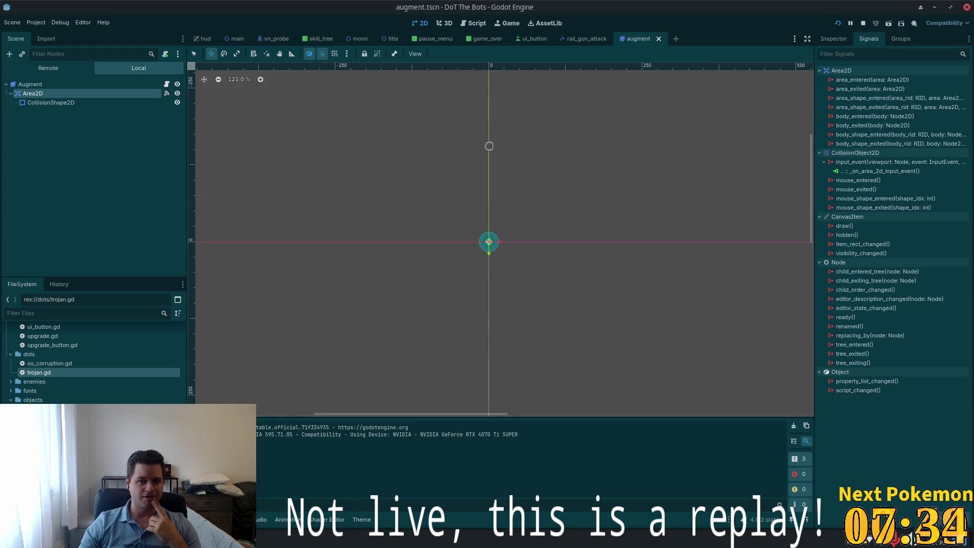
left_click(846, 172)
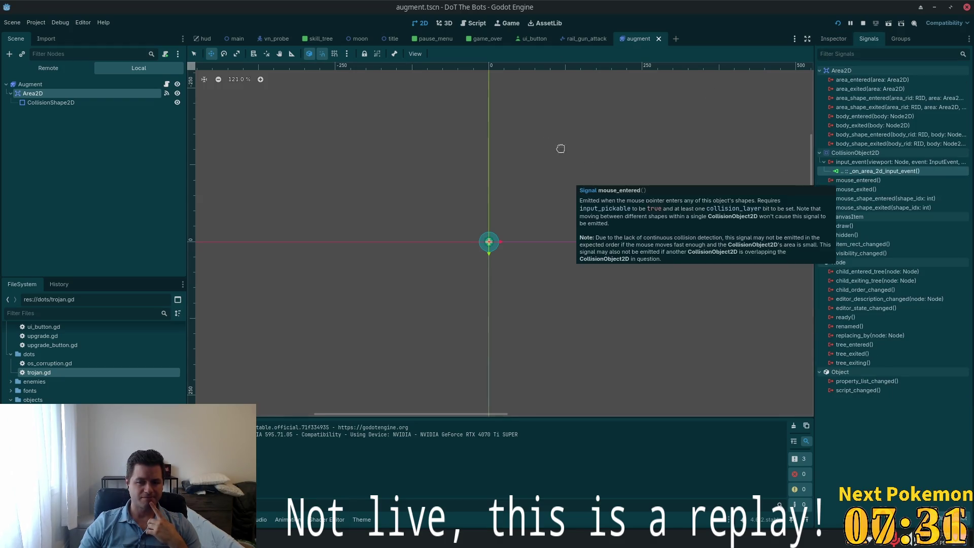
double_click(849, 172)
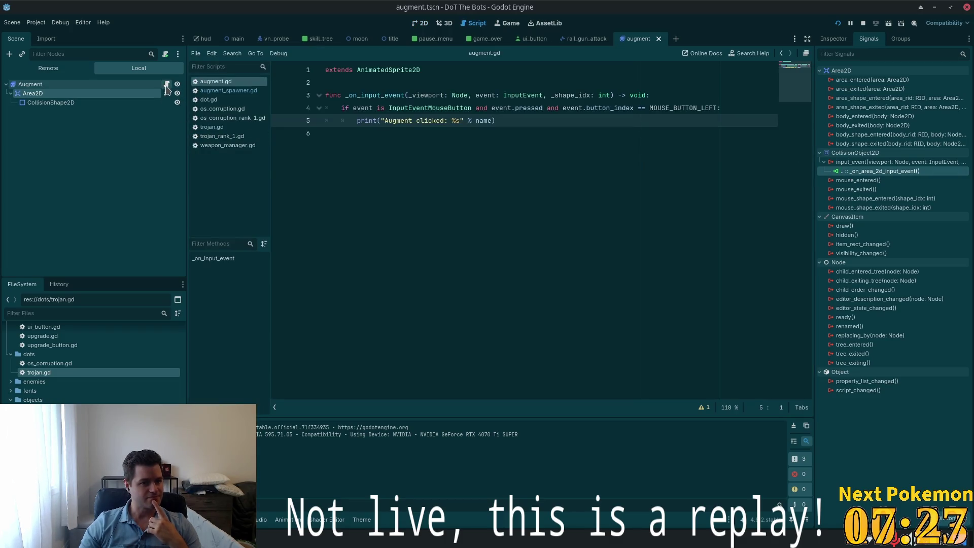
double_click(419, 107)
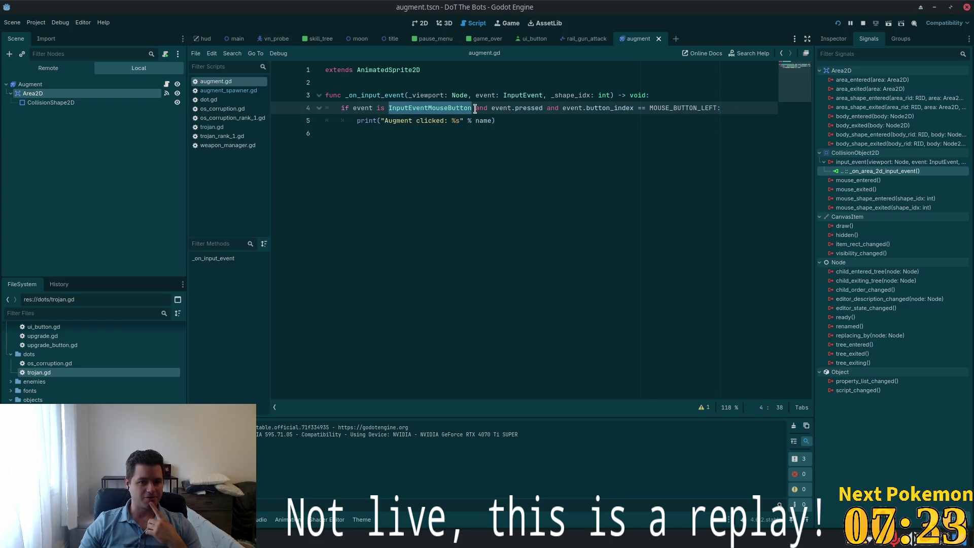
left_click(685, 104)
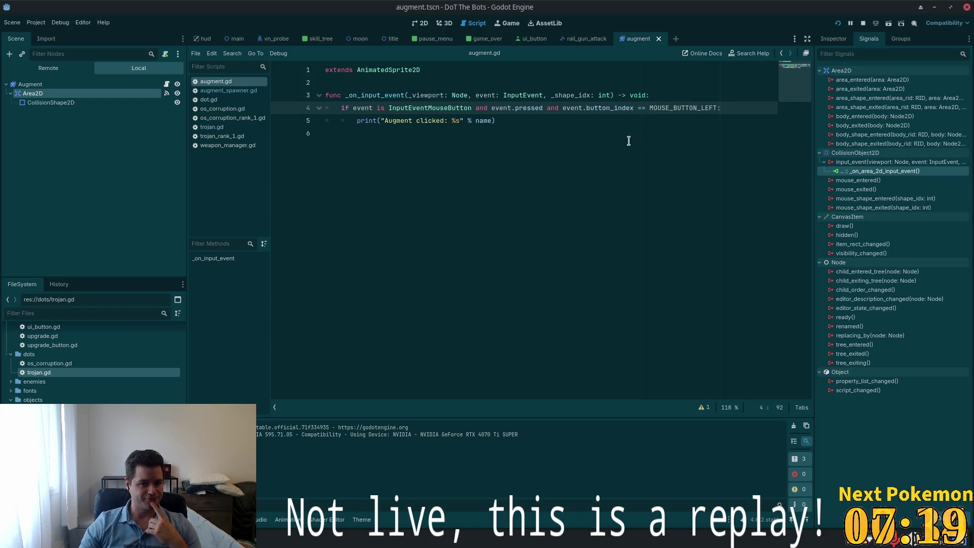
left_click(30, 84)
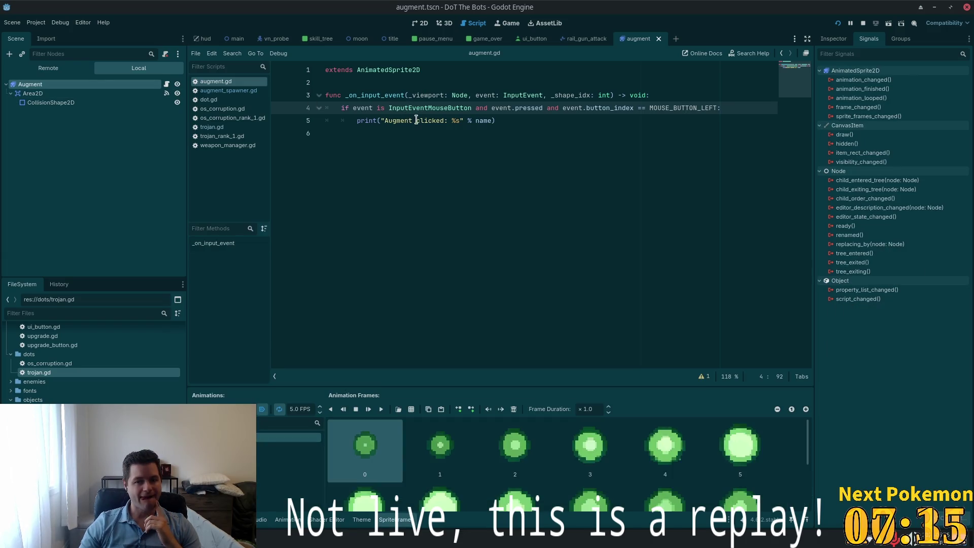
left_click(420, 24)
scroll(508, 245, "up", 10)
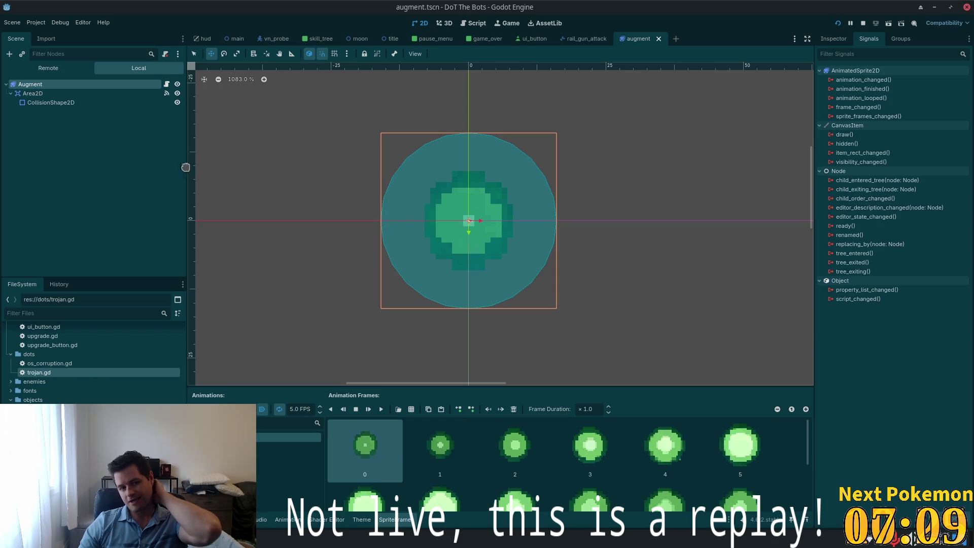
Step: Preview the orb's pulse animation, then check Area2D's Pickable setting and the 16 px collision circle
left_click(452, 431)
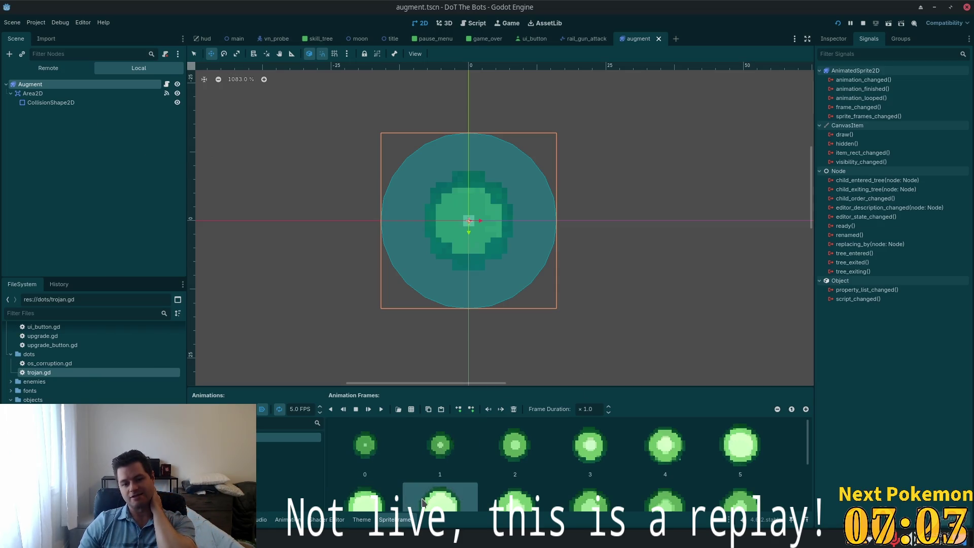
left_click(380, 410)
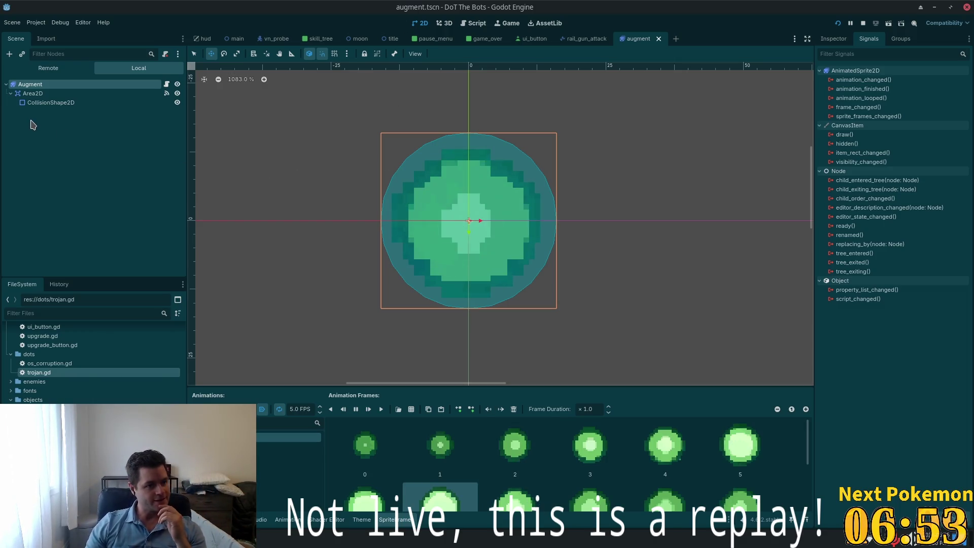
left_click(58, 94)
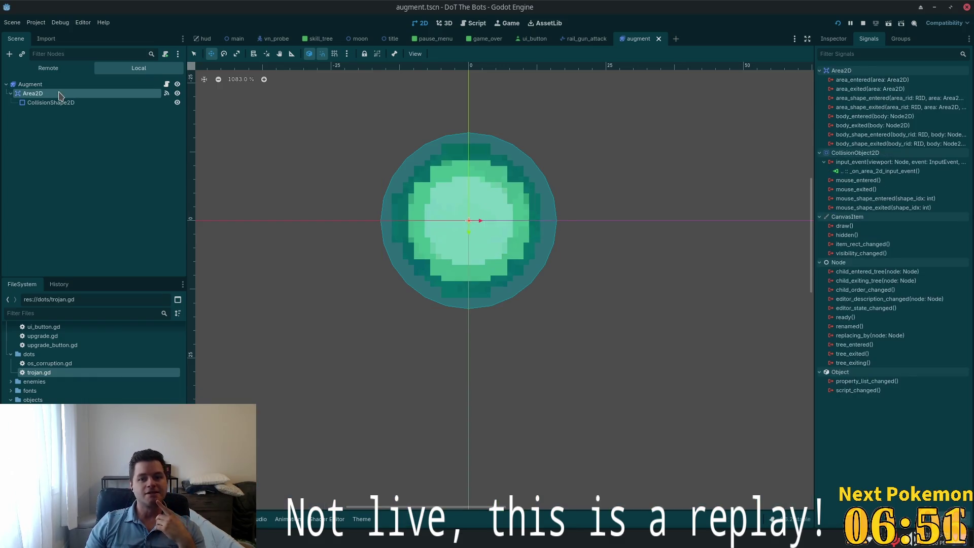
left_click(833, 39)
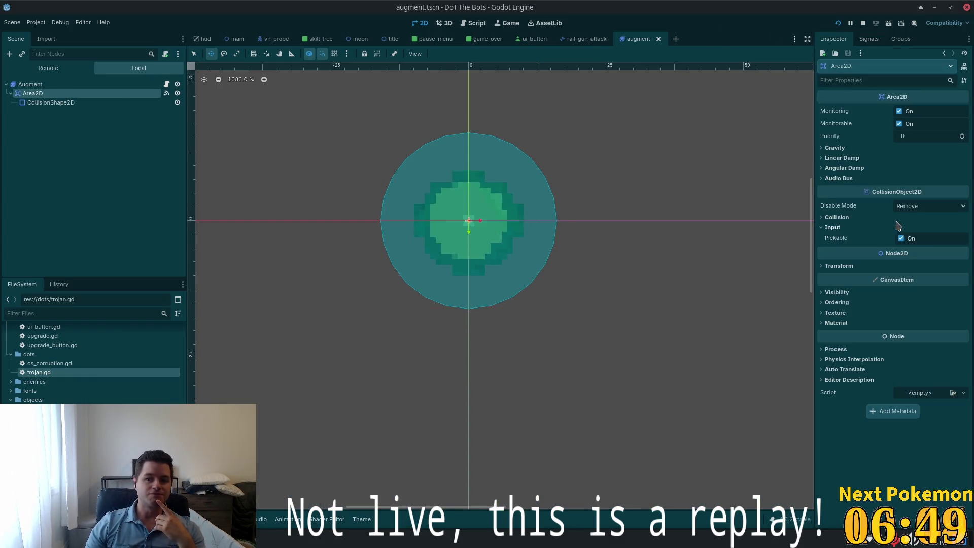
left_click(68, 103)
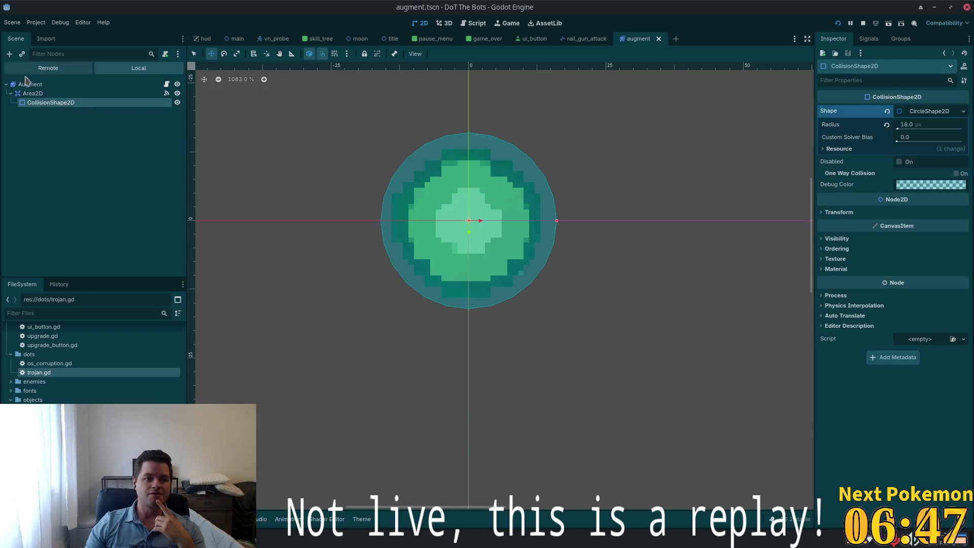
left_click(36, 84)
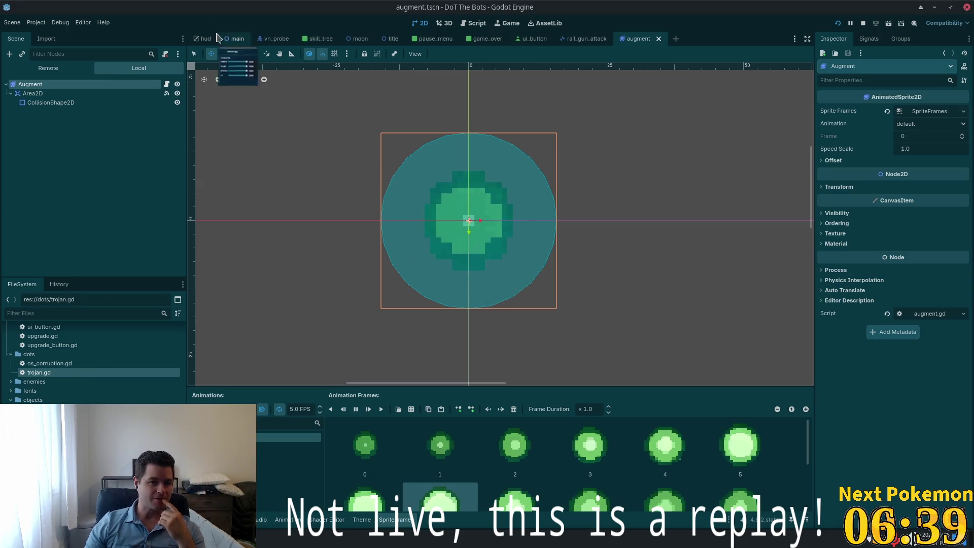
Step: Go to main.tscn, select AugmentSpawner and pan the view to the play area
left_click(203, 41)
scroll(504, 250, "down", 5)
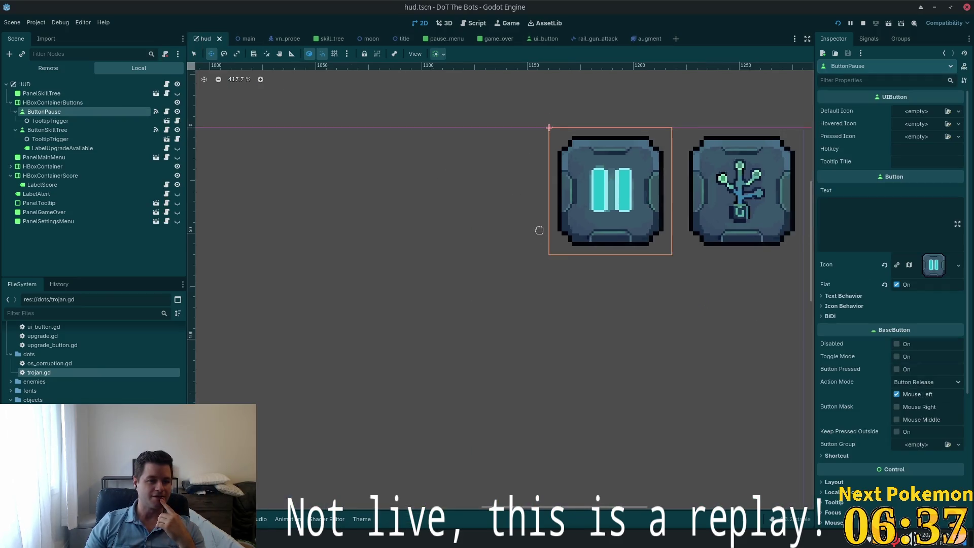
scroll(504, 251, "down", 2)
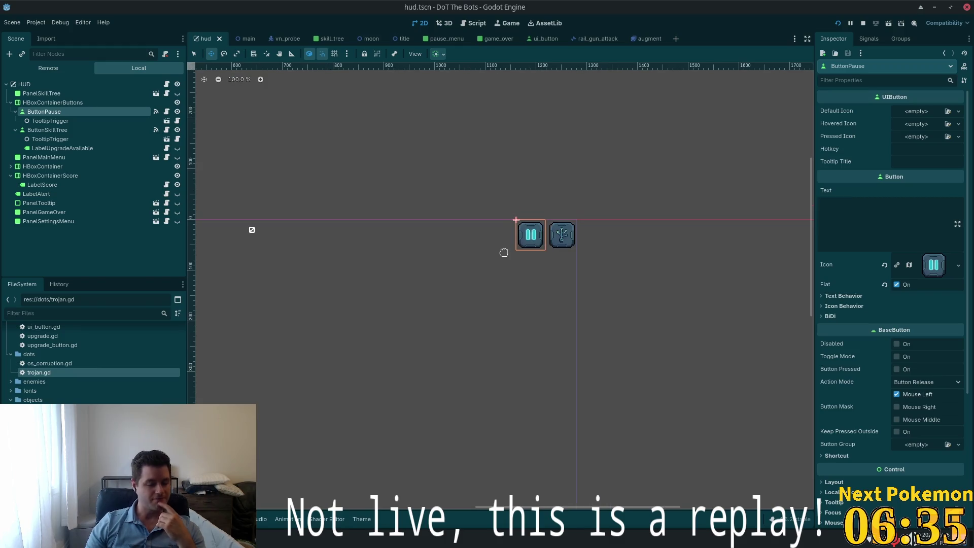
left_click(239, 39)
left_click(41, 158)
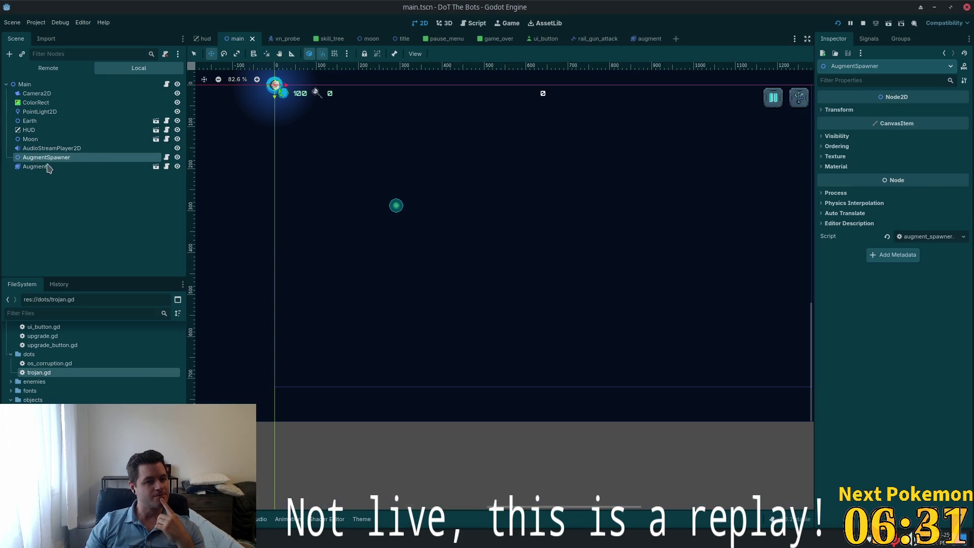
scroll(226, 215, "down", 2)
scroll(226, 215, "down", 1)
left_click_drag(228, 213, 341, 264)
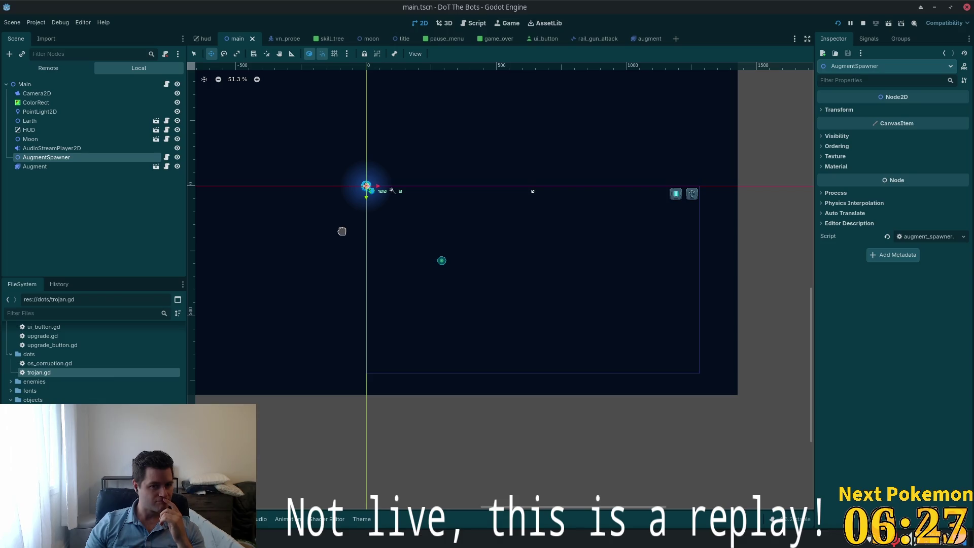
left_click_drag(343, 230, 419, 282)
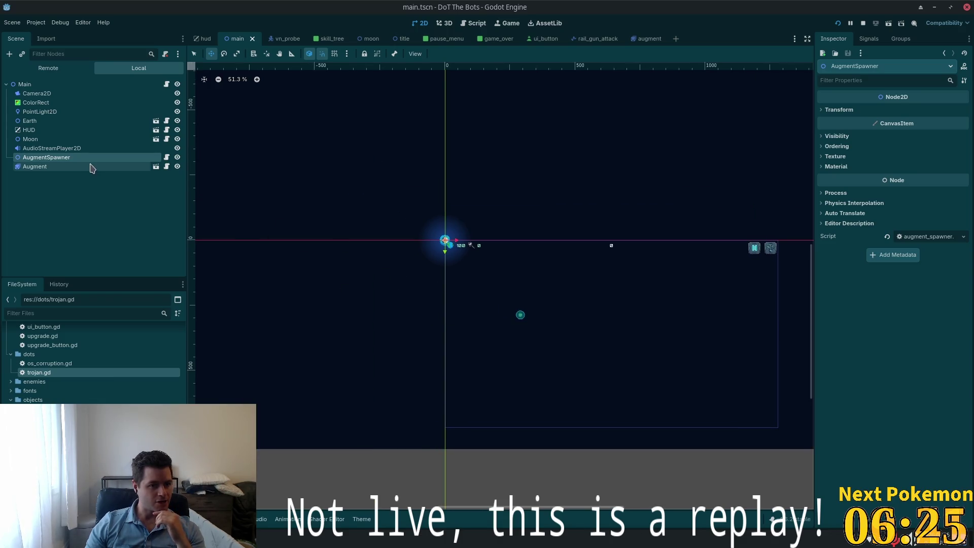
Step: Drag AugmentSpawner and the Augment orb up-left of Earth and save main.tscn
left_click_drag(527, 336, 395, 240)
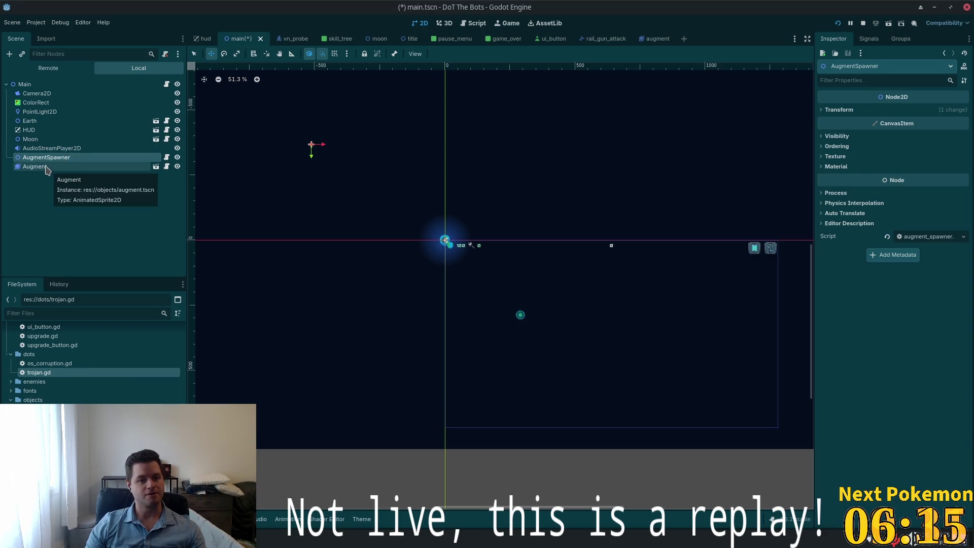
left_click(49, 172)
left_click_drag(400, 317, 272, 210)
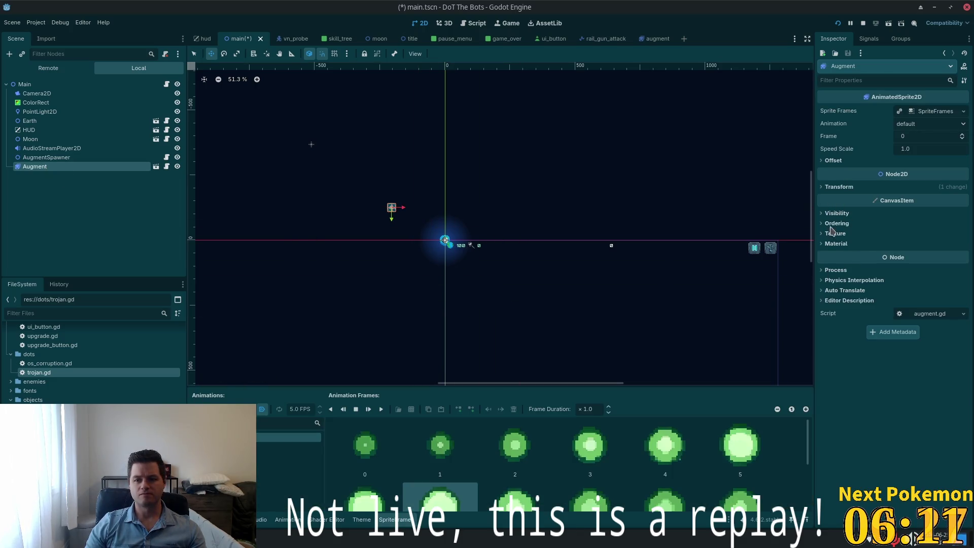
left_click(86, 148)
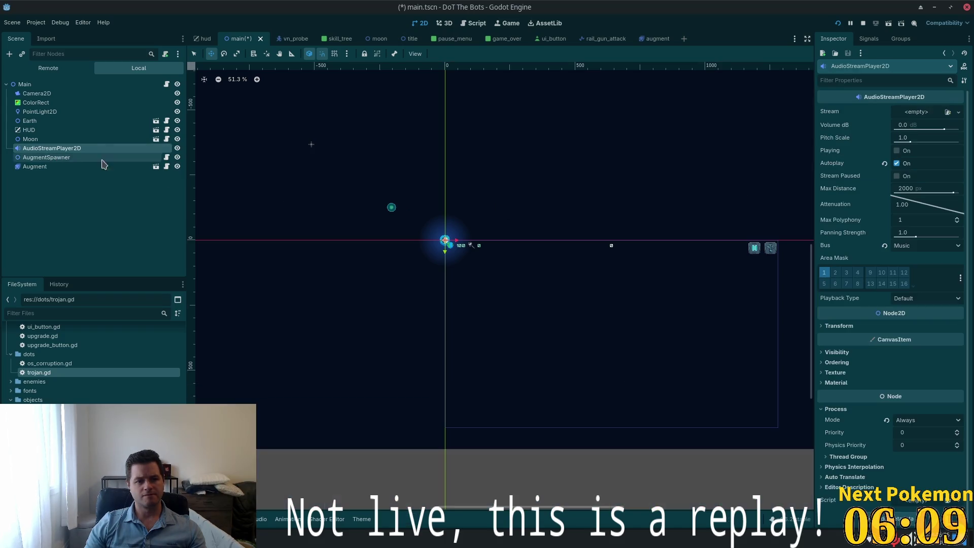
key("ctrl+s")
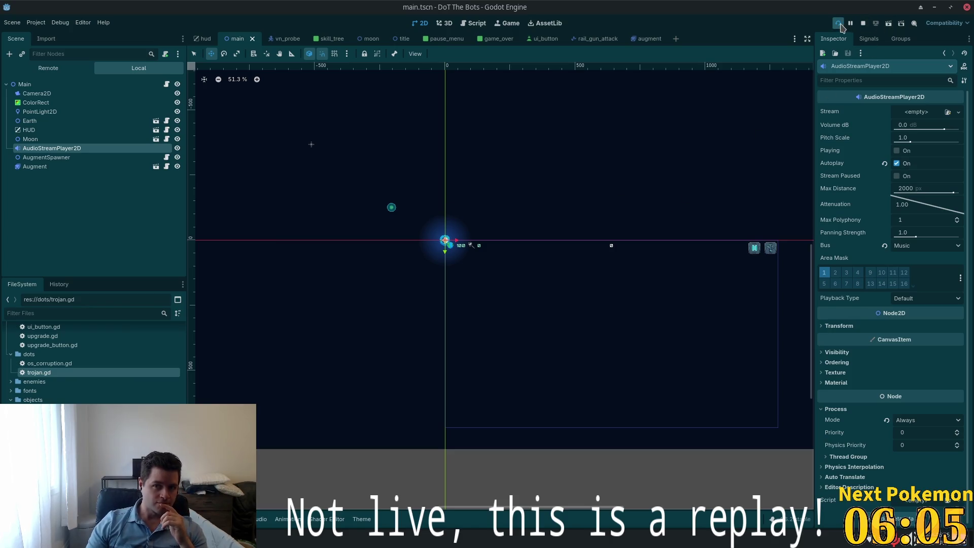
Step: Review the main scene's nodes, from AugmentSpawner through Earth and Camera2D, ending on the Augment orb
scroll(426, 220, "up", 1)
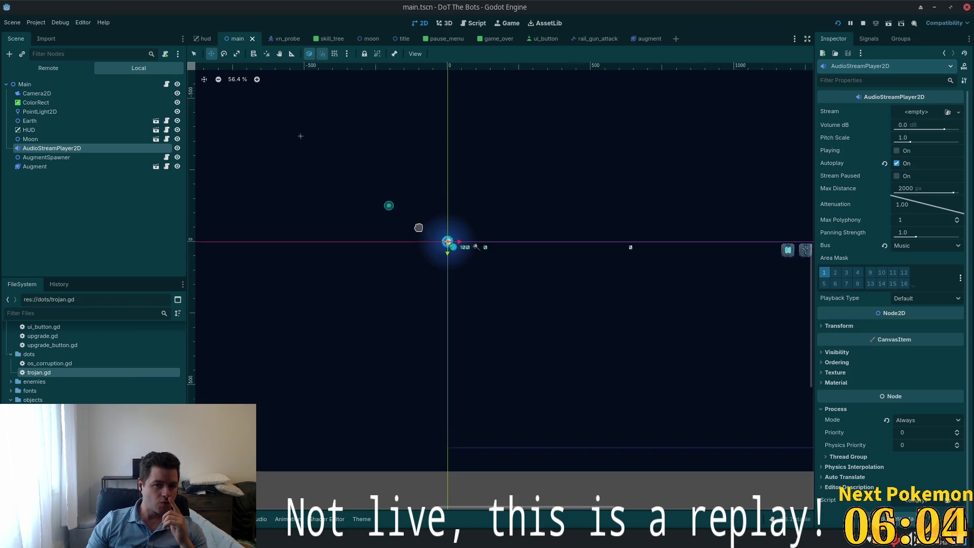
left_click(33, 158)
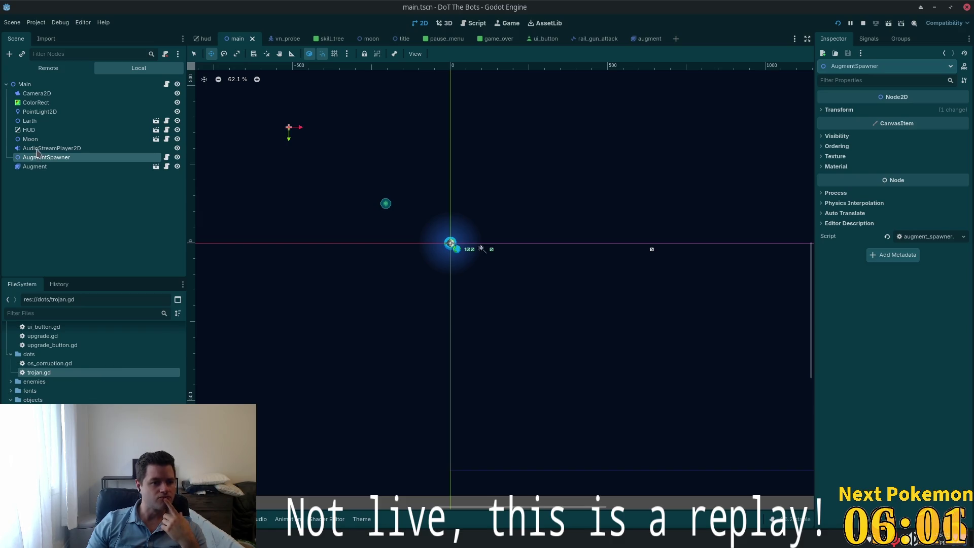
left_click(38, 148)
left_click(36, 139)
left_click(37, 121)
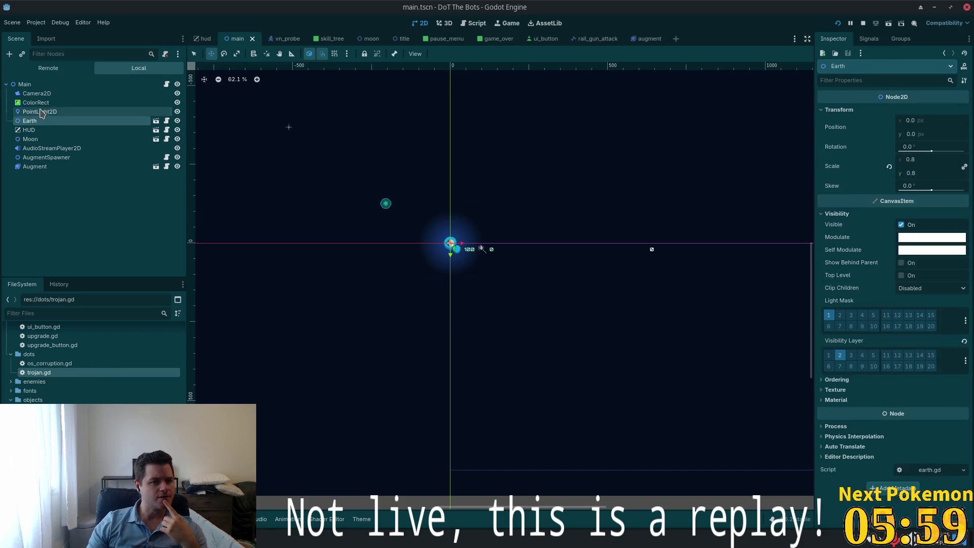
left_click(41, 112)
left_click(38, 103)
left_click(38, 94)
left_click(38, 103)
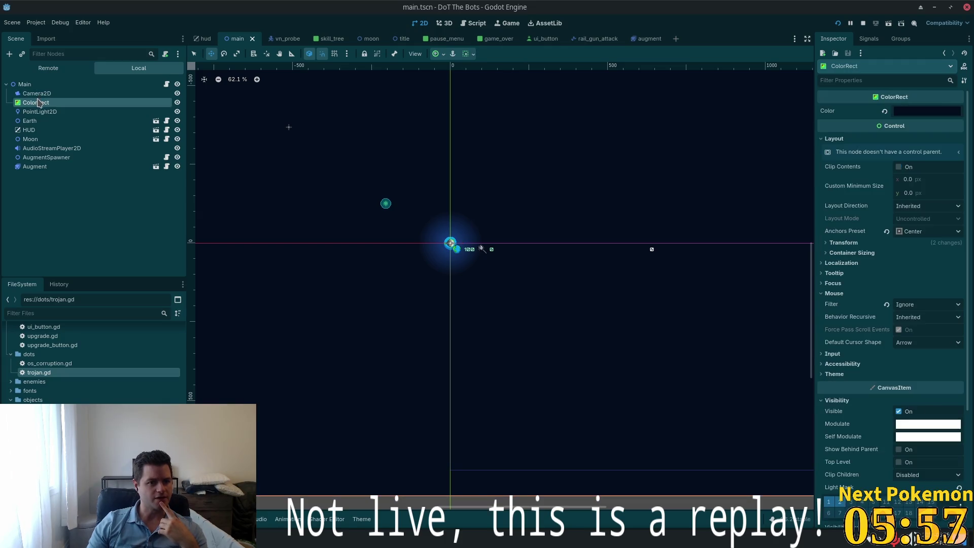
left_click(53, 167)
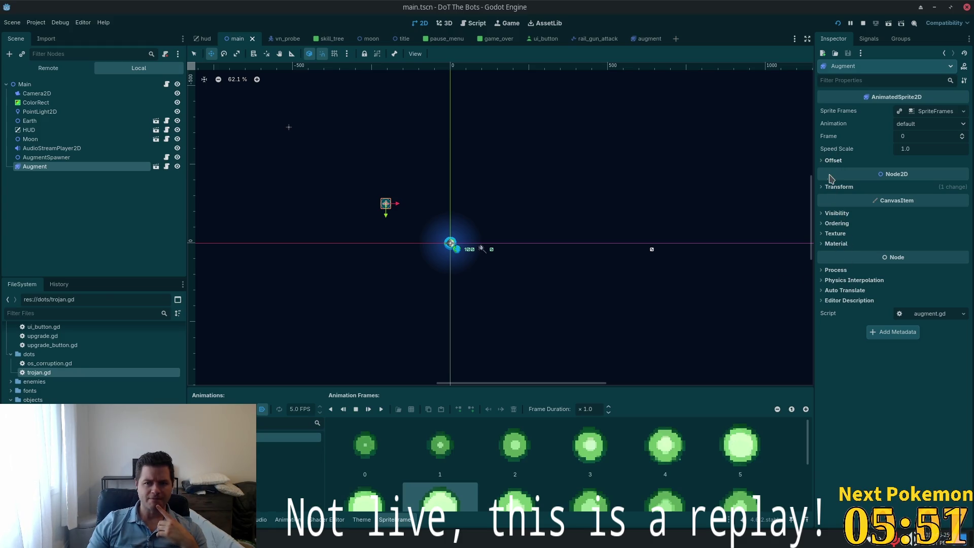
Step: Run the game and start play to spot the orb near Earth, then stop and reselect AugmentSpawner and Augment
left_click(837, 23)
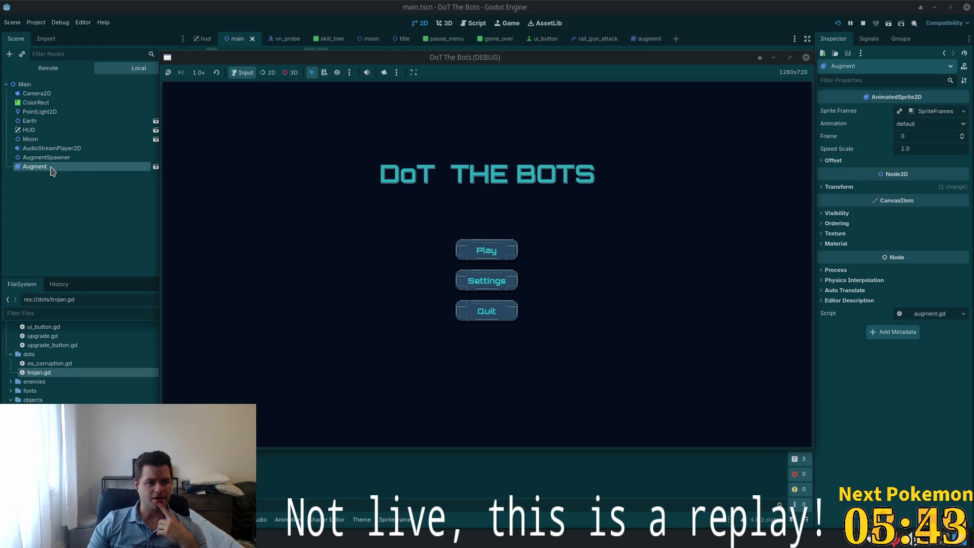
left_click(481, 248)
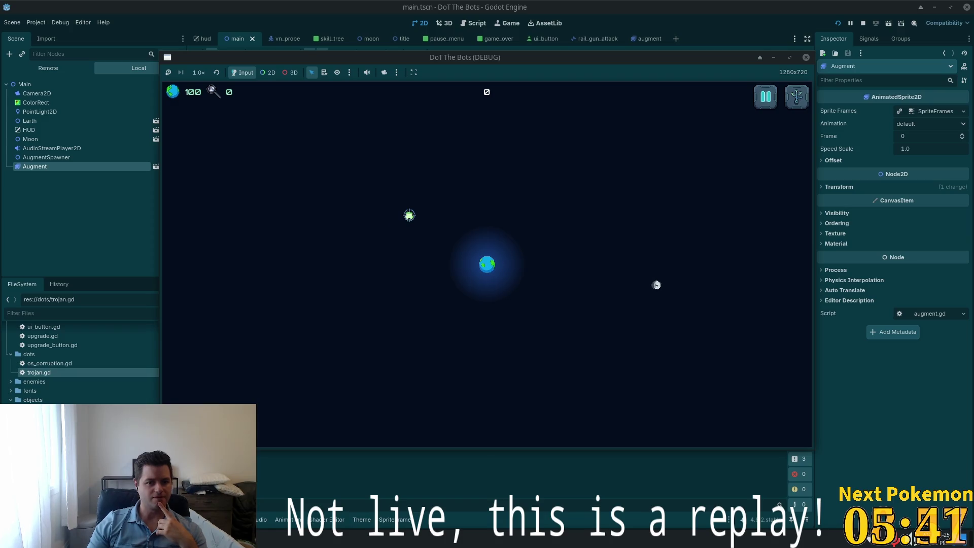
left_click(806, 58)
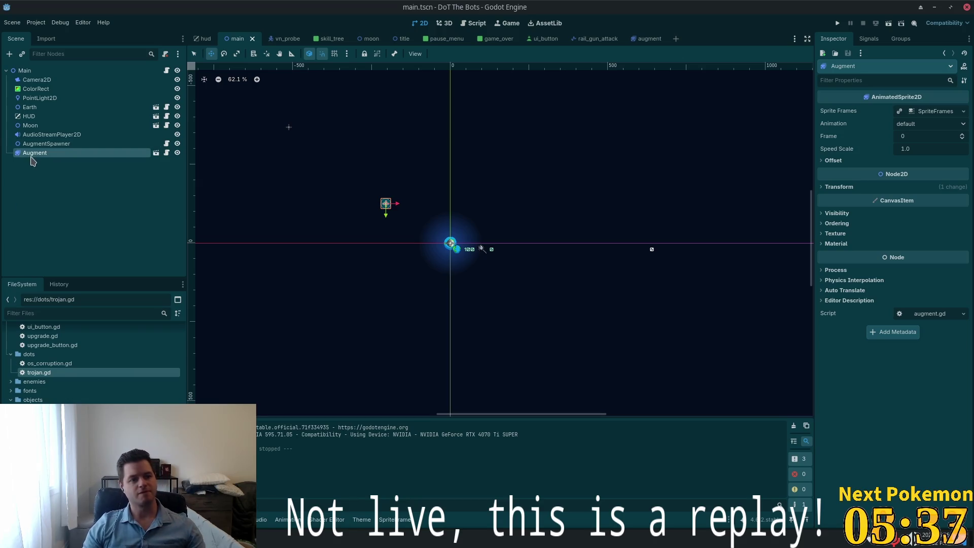
left_click(44, 144)
left_click(36, 152)
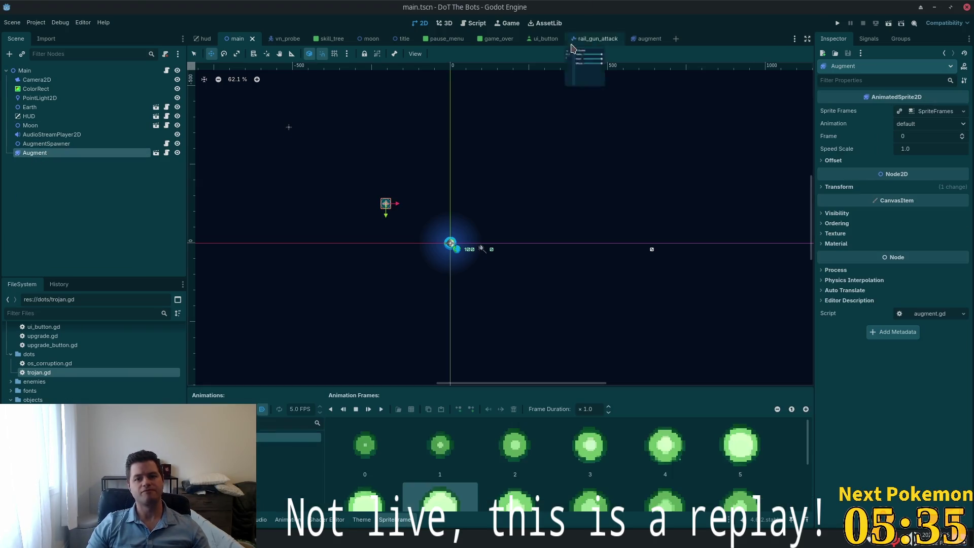
Step: In augment.tscn, add a Node2D child node to Augment
left_click(640, 40)
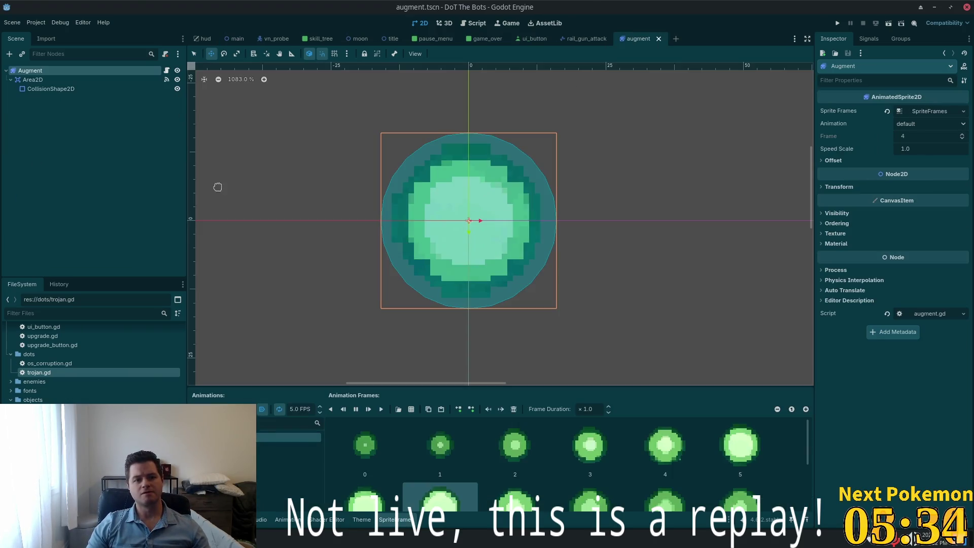
right_click(38, 78)
left_click(56, 98)
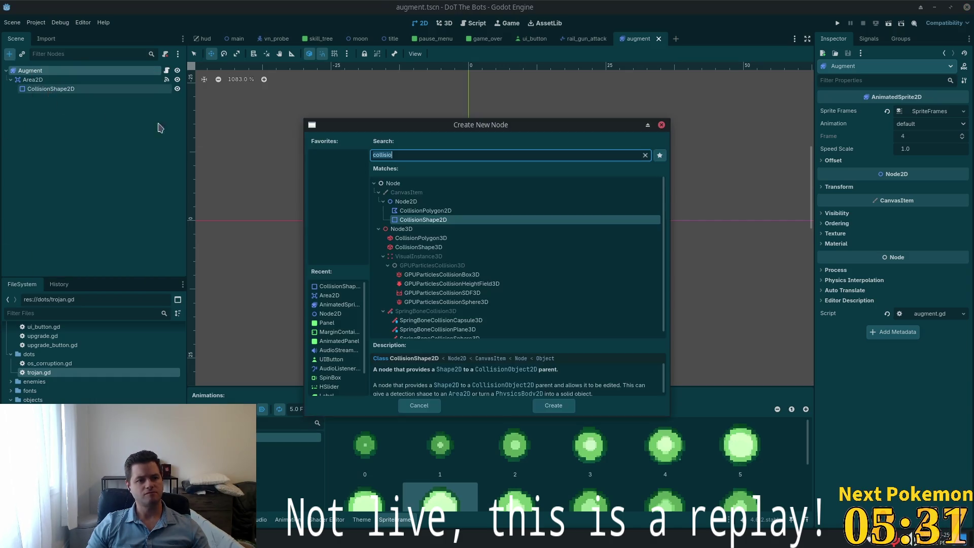
type("node")
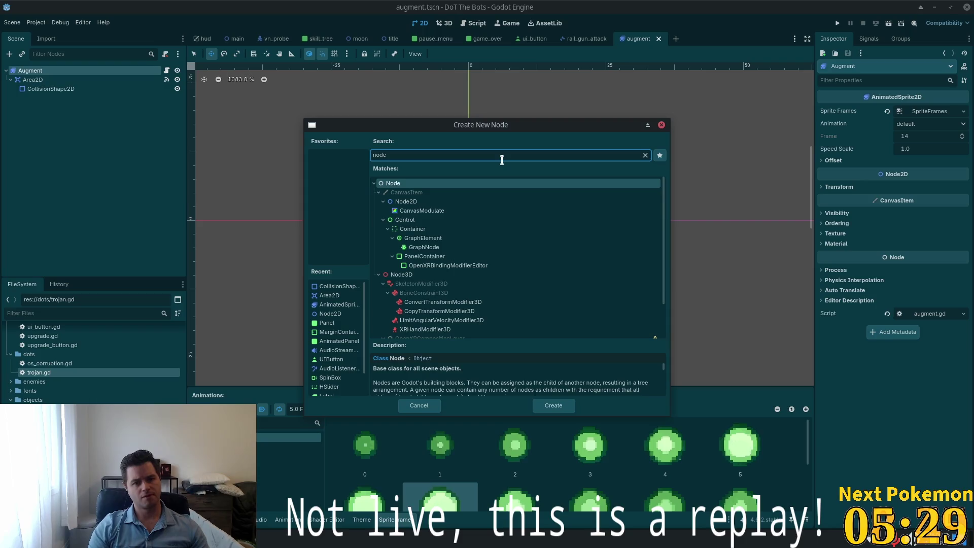
key("Down")
key("Return")
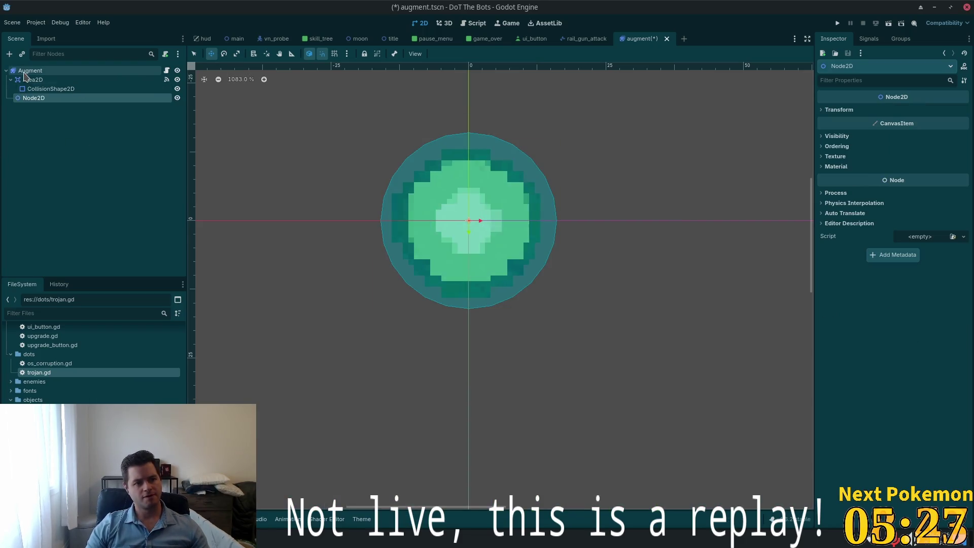
Step: Make the Node2D the scene root and save augment.tscn
left_click(28, 71)
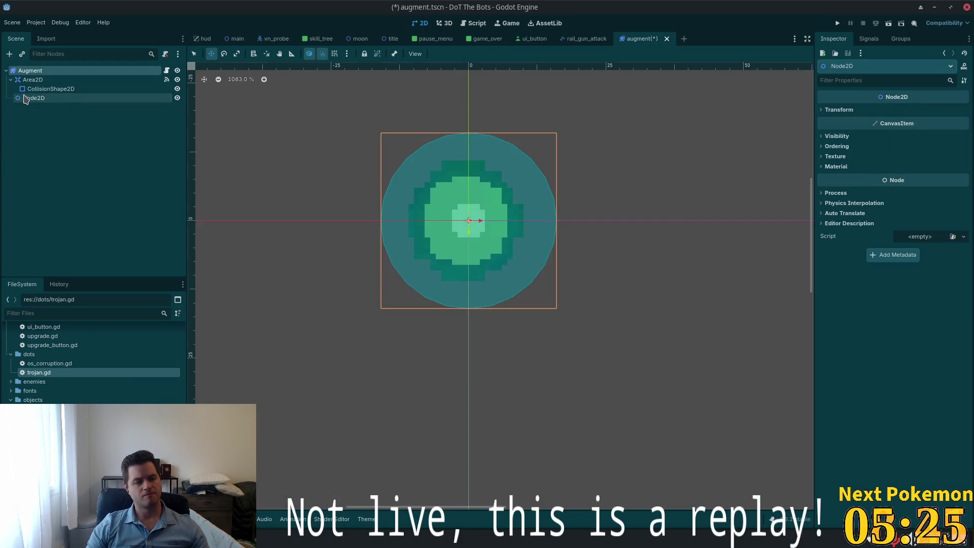
right_click(25, 98)
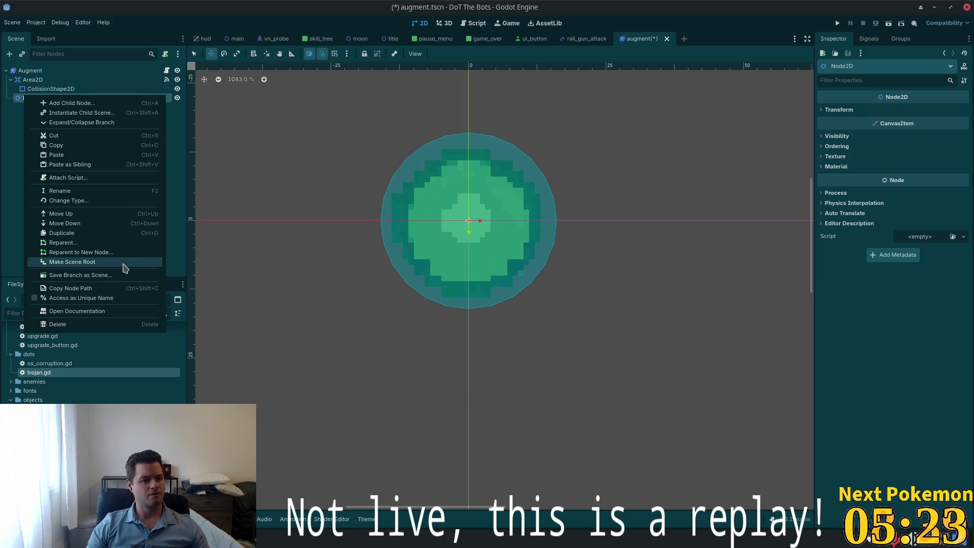
left_click(133, 261)
left_click(29, 71)
key("ctrl+s")
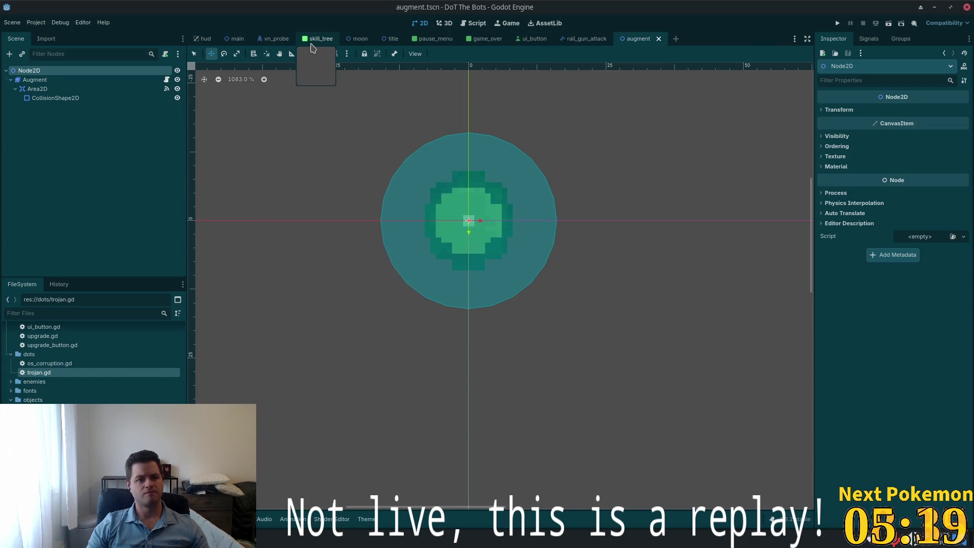
Step: Switch to main.tscn and back to augment.tscn, selecting the Augment node
left_click(241, 40)
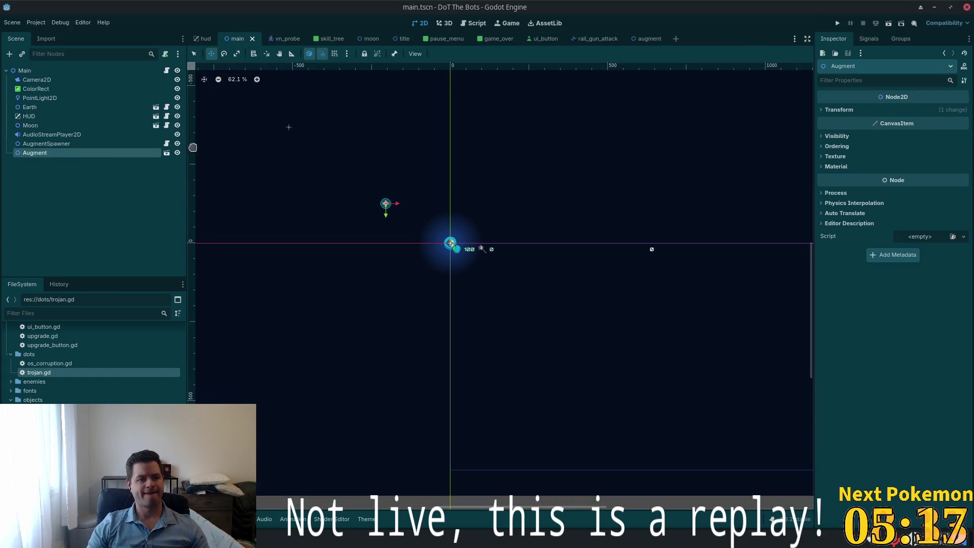
left_click(646, 39)
left_click(96, 81)
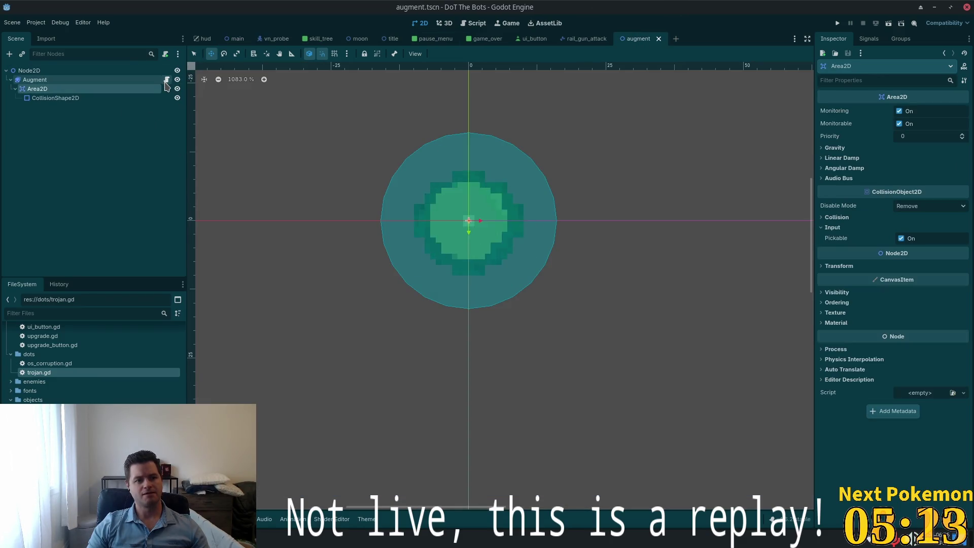
Step: Detach the script from Augment and load augment.gd onto the Node2D root
left_click(166, 79)
left_click(165, 54)
left_click(29, 71)
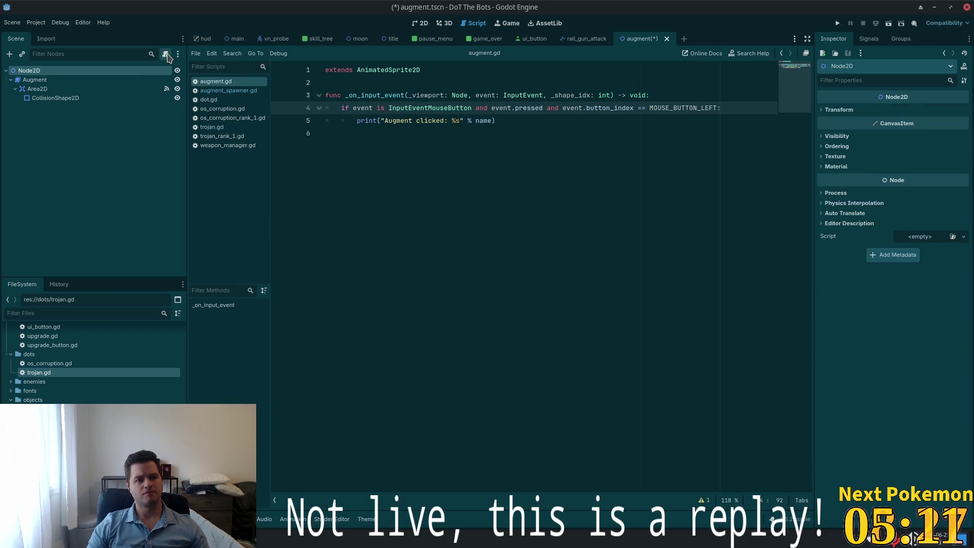
left_click(165, 54)
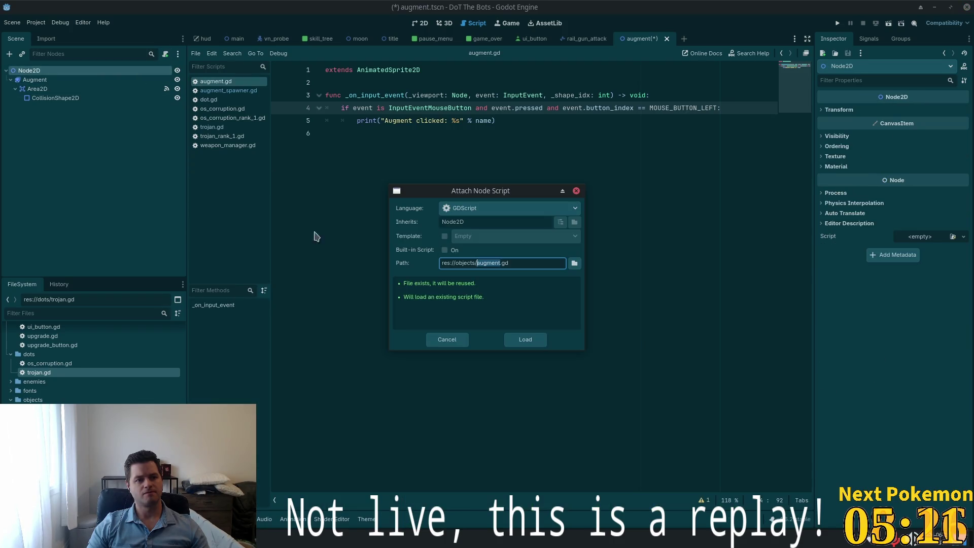
left_click(523, 341)
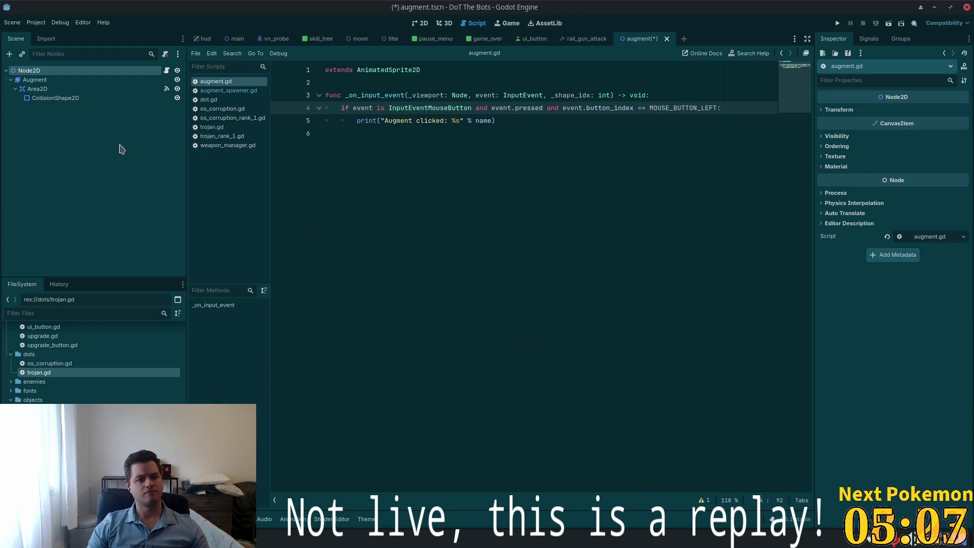
Step: Delete Area2D's old input_event connection and reconnect input_event to a new Node2D handler
left_click(53, 98)
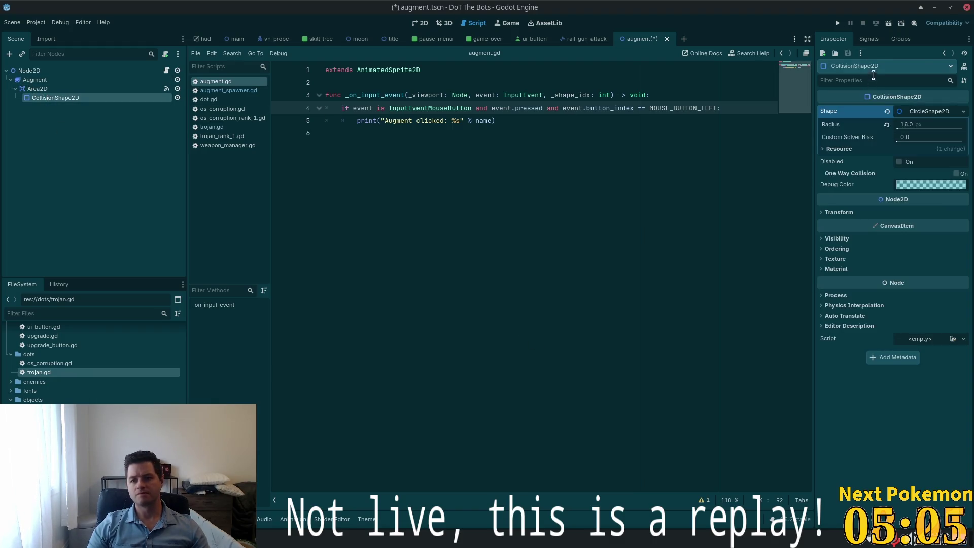
left_click(869, 39)
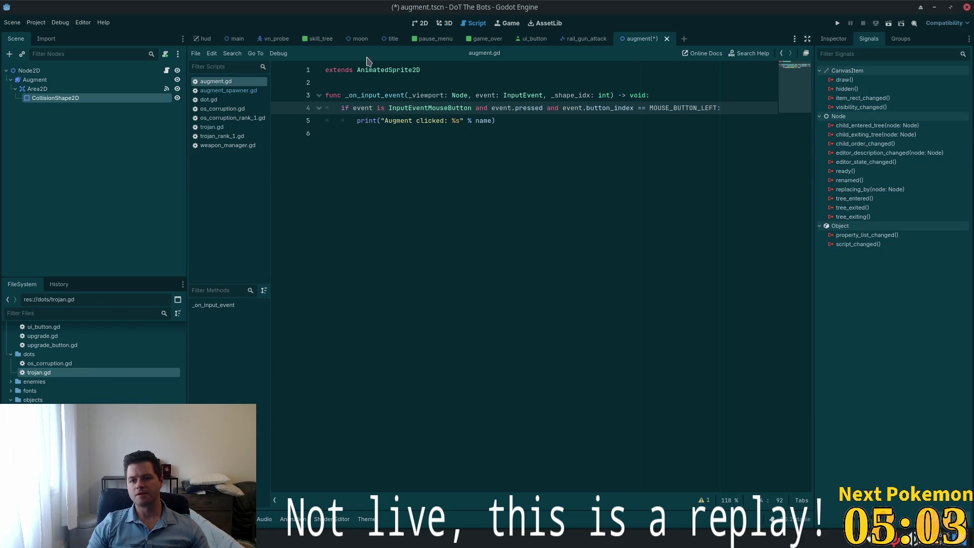
left_click(38, 89)
left_click(875, 171)
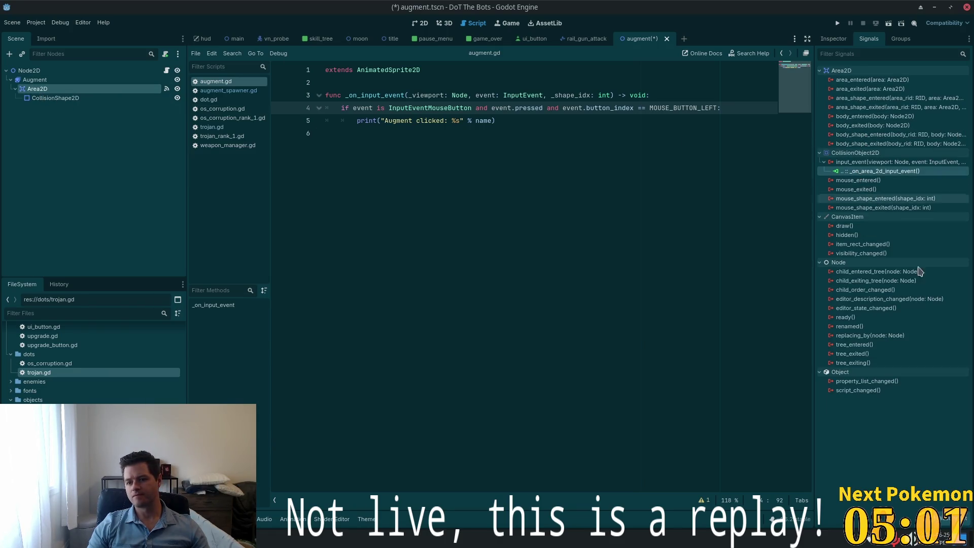
key("Delete")
double_click(873, 162)
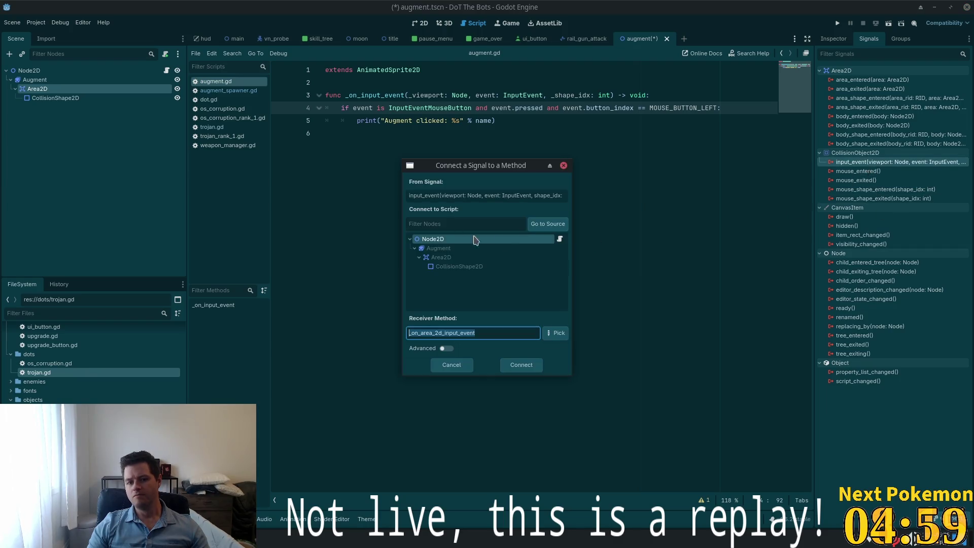
left_click(512, 365)
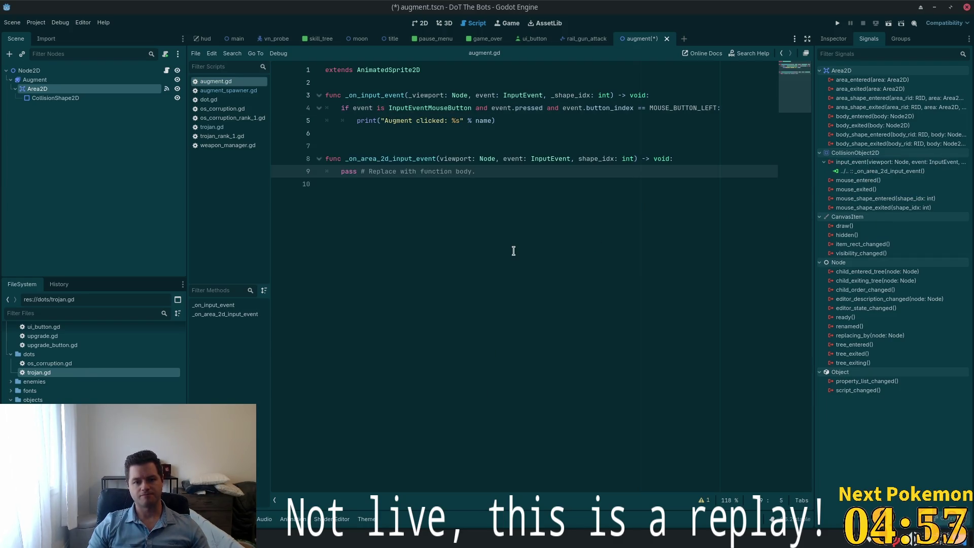
left_click(362, 107)
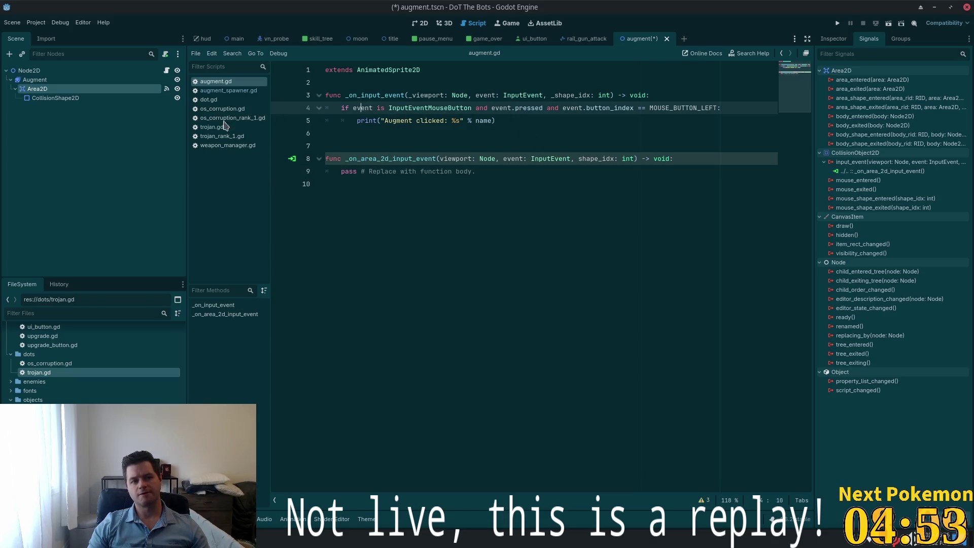
Step: Move the if/print click check into _on_area_2d_input_event, delete _on_input_event, and save
left_click(487, 108)
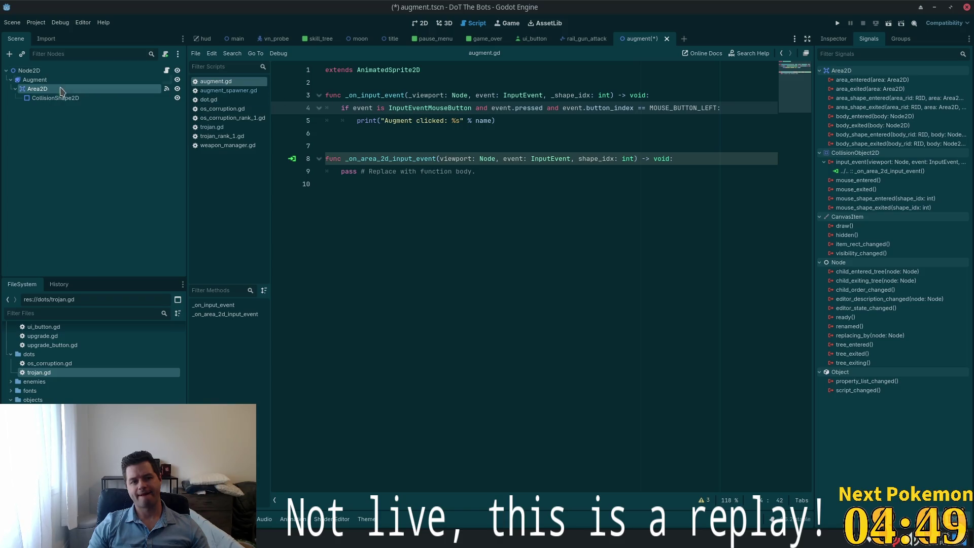
mouse_move(563, 128)
left_mouse_down()
mouse_move(327, 122)
mouse_move(325, 95)
left_mouse_up()
key("Delete")
key("Delete")
key("BackSpace")
left_click(385, 120)
key("shift+Up")
type("if event is InputEventMouseButton and event.pressed and event.button_index == MOUSE_BUTTON_LEFT: \t\tprint(\"Augment clicked: %s\" % name)")
key("ctrl+s")
Step: Run the game, close it, inspect Node2D's properties, then run again and start a round
left_click(504, 194)
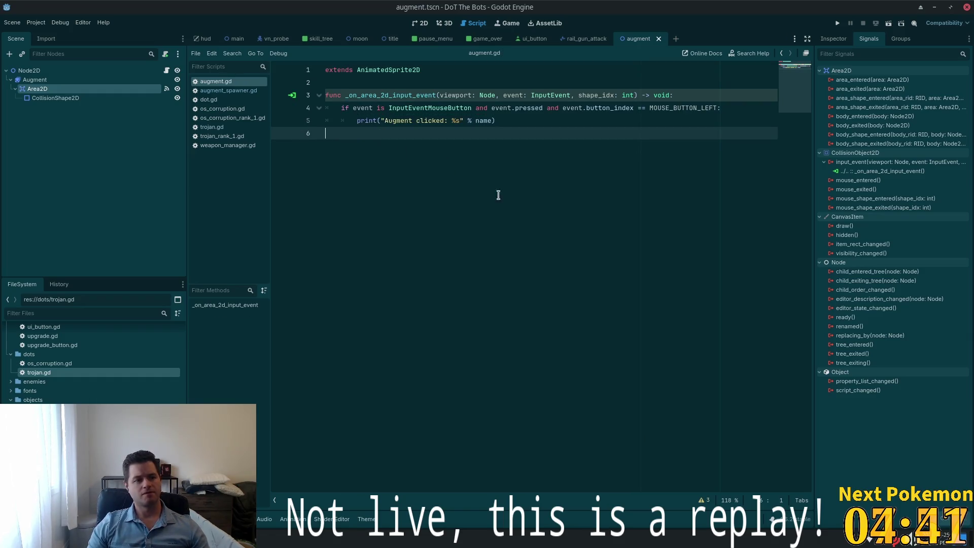
left_click(838, 23)
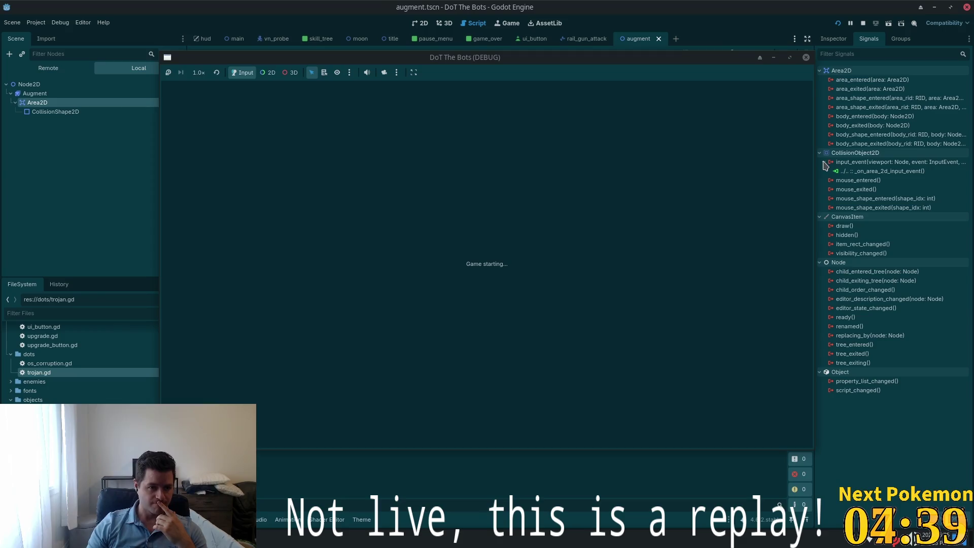
left_click(806, 57)
left_click(28, 71)
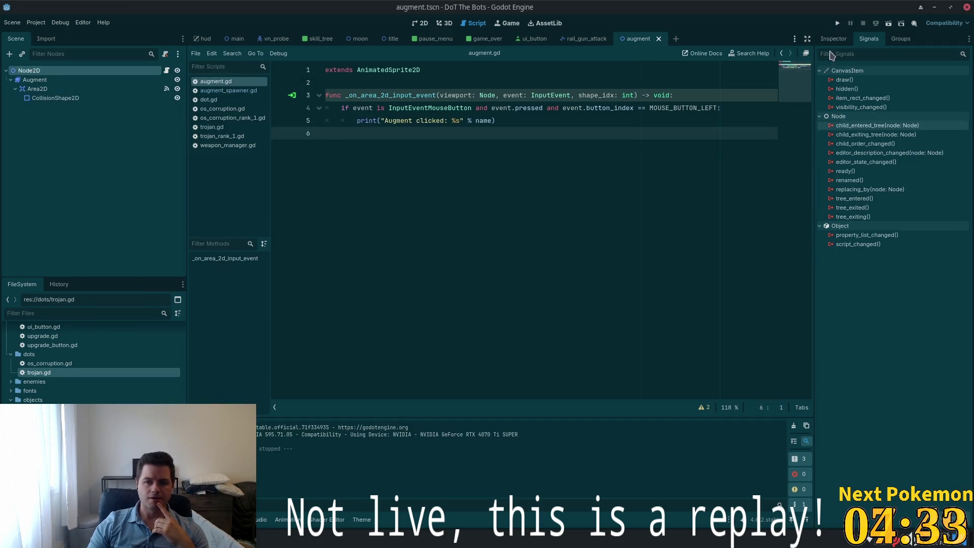
left_click(833, 39)
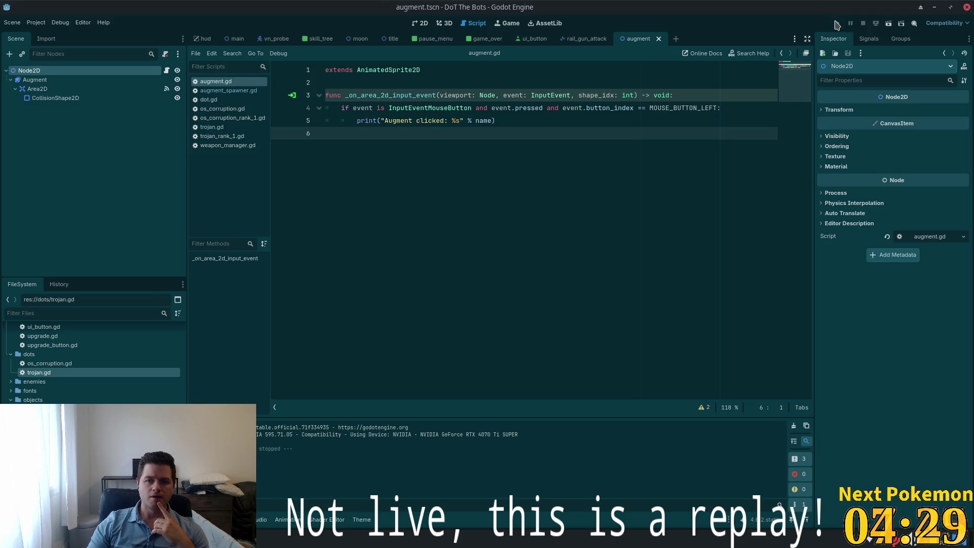
left_click(837, 22)
left_click(493, 244)
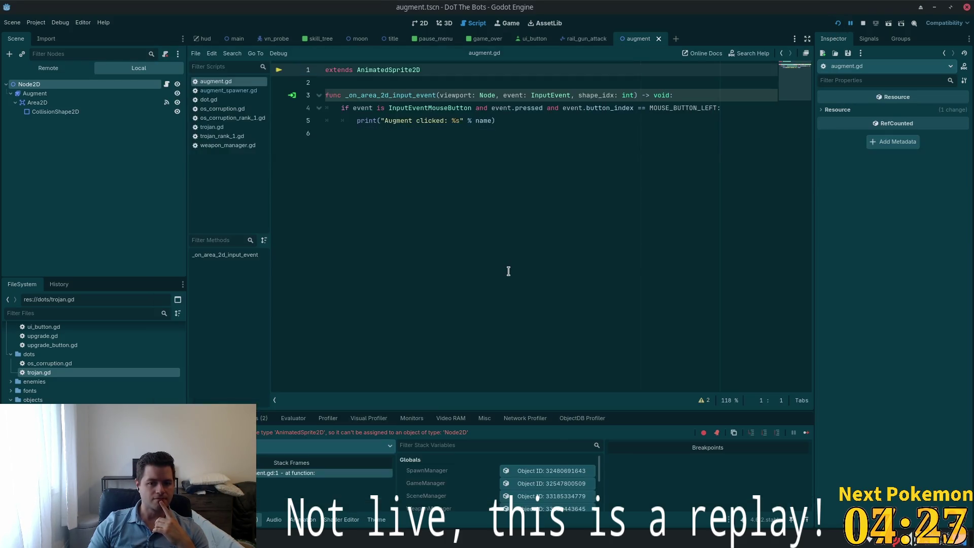
Step: Change augment.gd to 'extends Node2D' and restart the game, playing through to GAME OVER
double_click(386, 69)
type("Node")
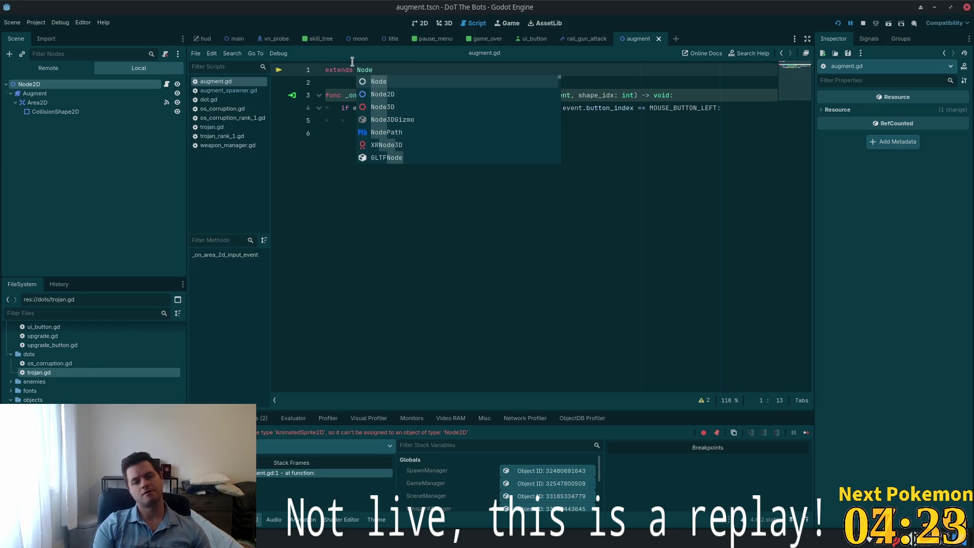
key("Down")
key("Return")
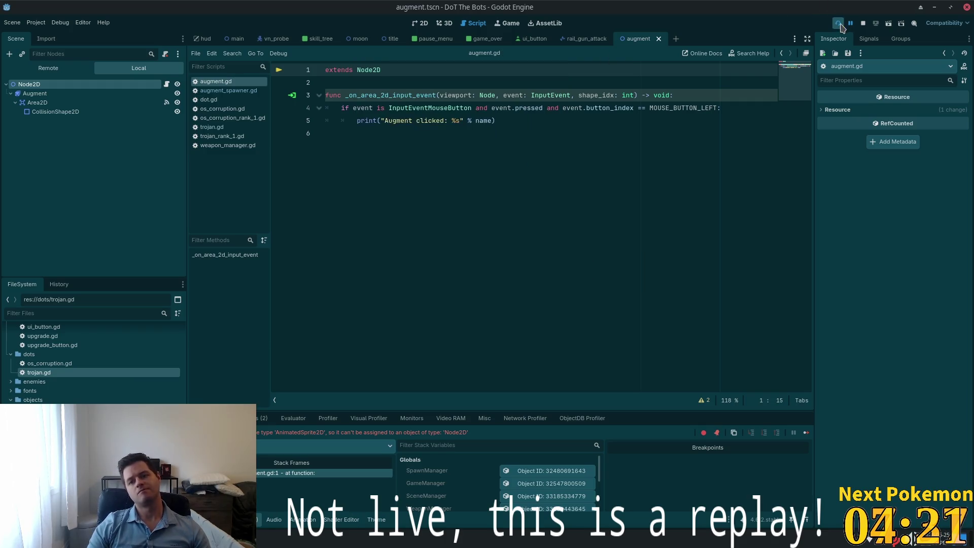
left_click(838, 23)
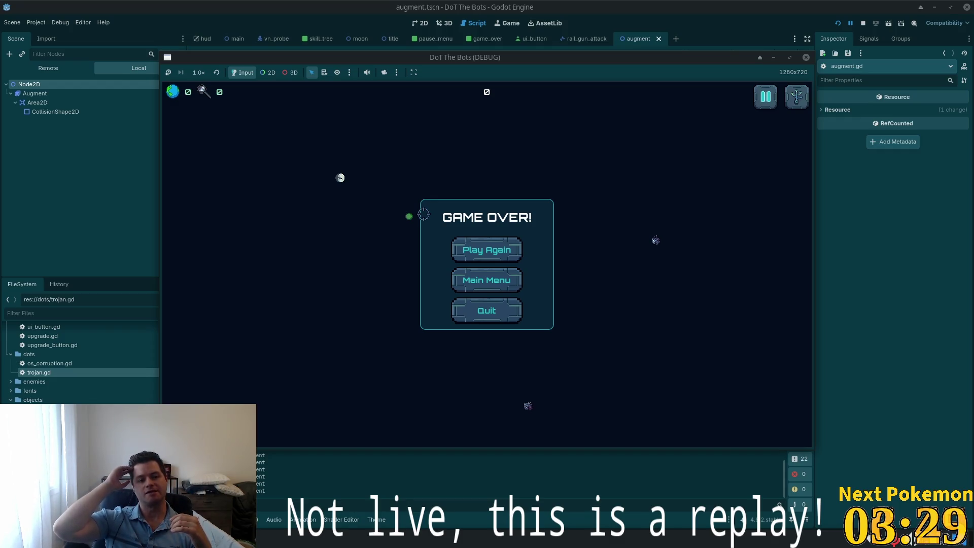
left_click(34, 103)
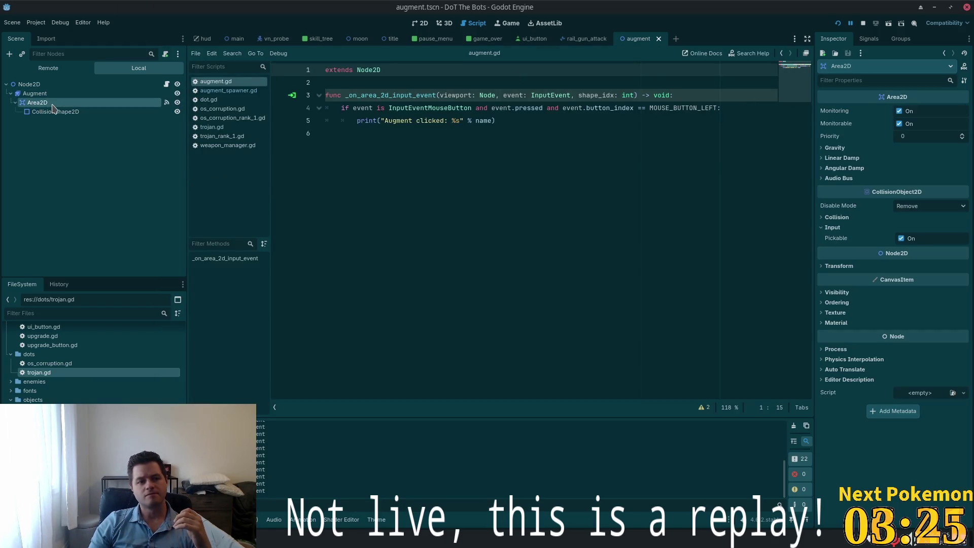
Step: Set CollisionShape2D's circle radius to 32, then relaunch the game and start playing
left_click(52, 113)
left_click(918, 131)
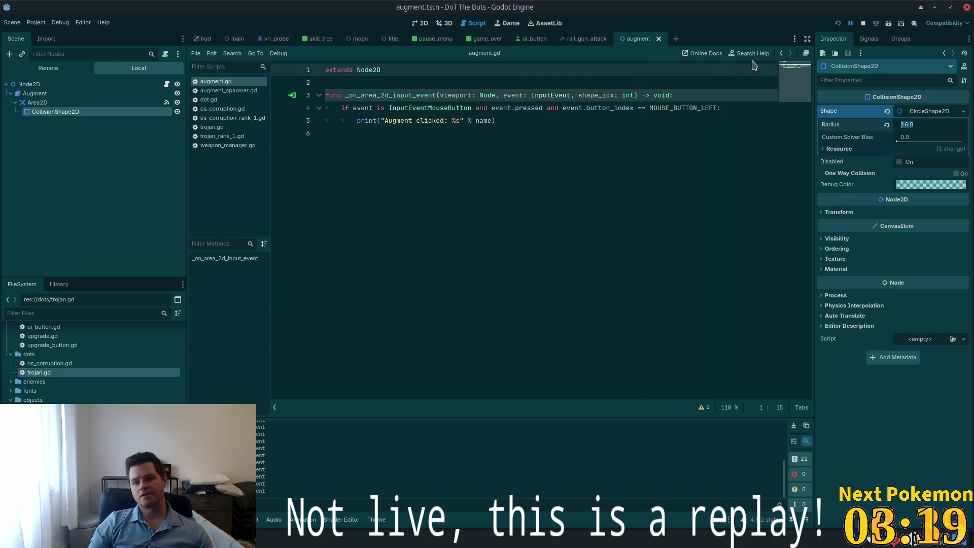
left_click(835, 26)
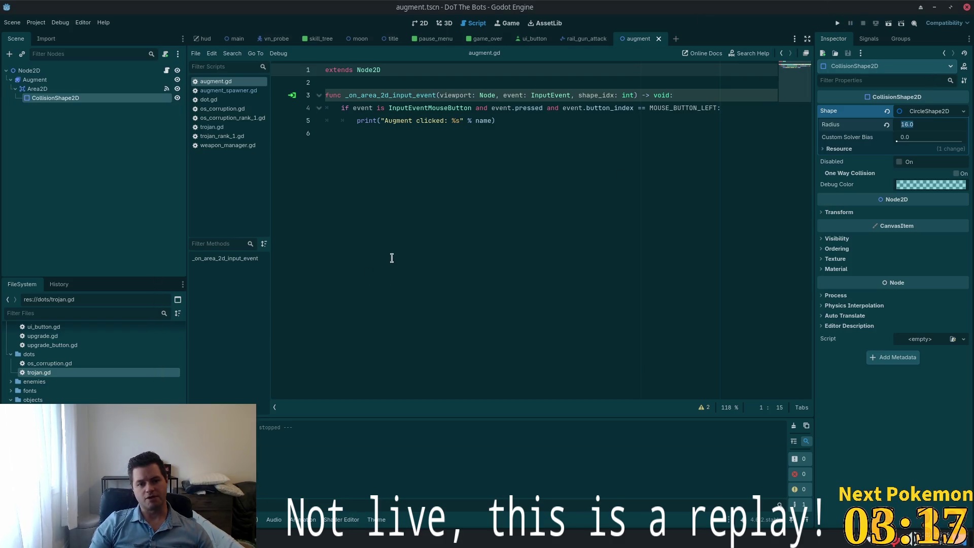
left_click(840, 24)
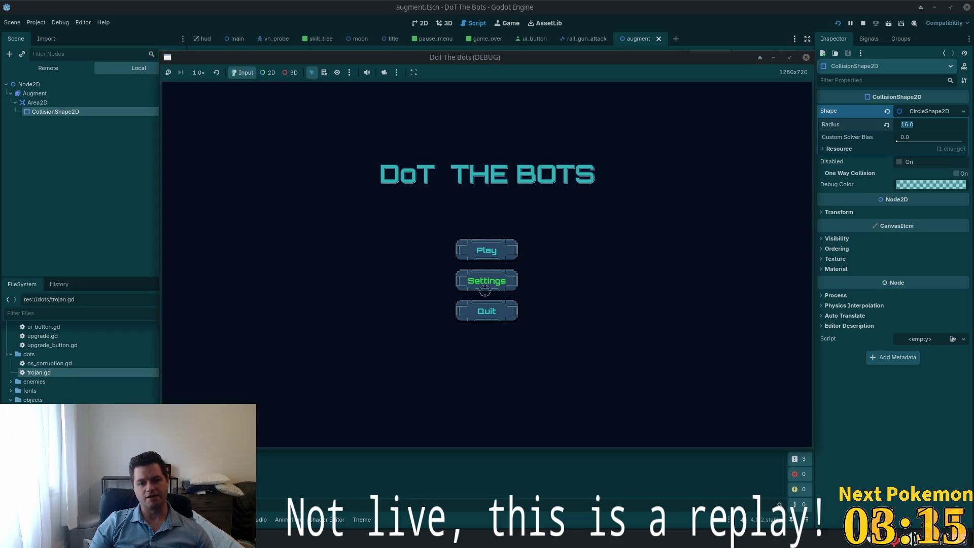
left_click(492, 246)
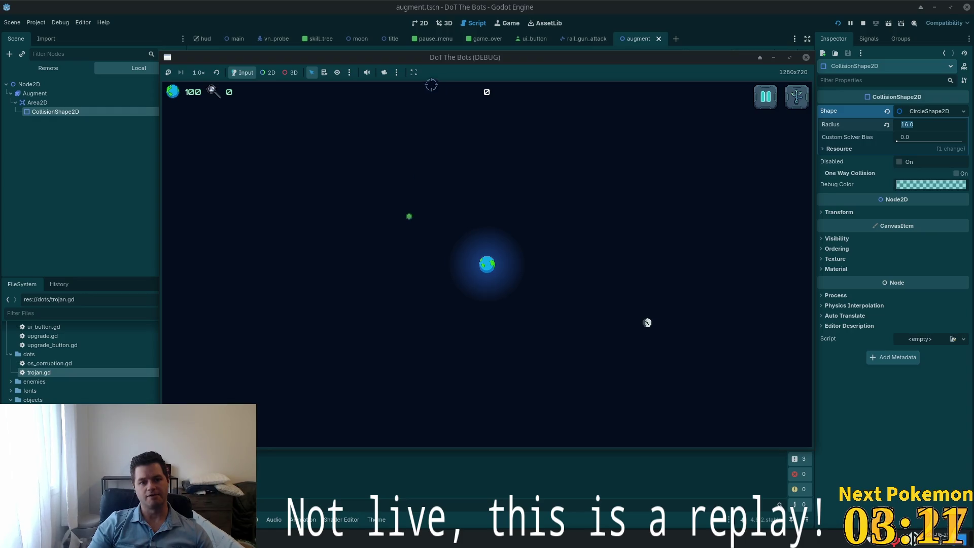
Step: Close the game window, commit the 32 px radius, show the collision circle, and start play again
left_click_drag(406, 59, 515, 88)
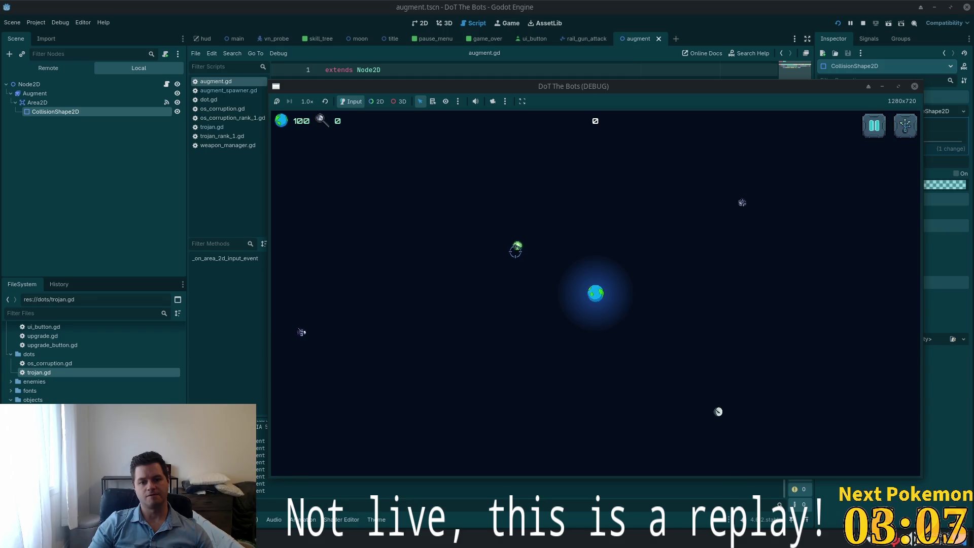
left_click(785, 39)
type("32")
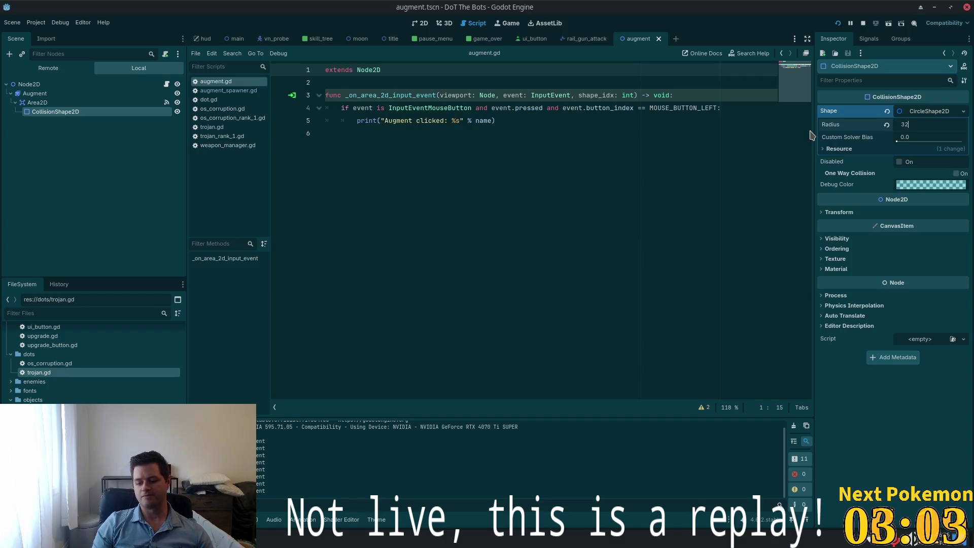
key("Tab")
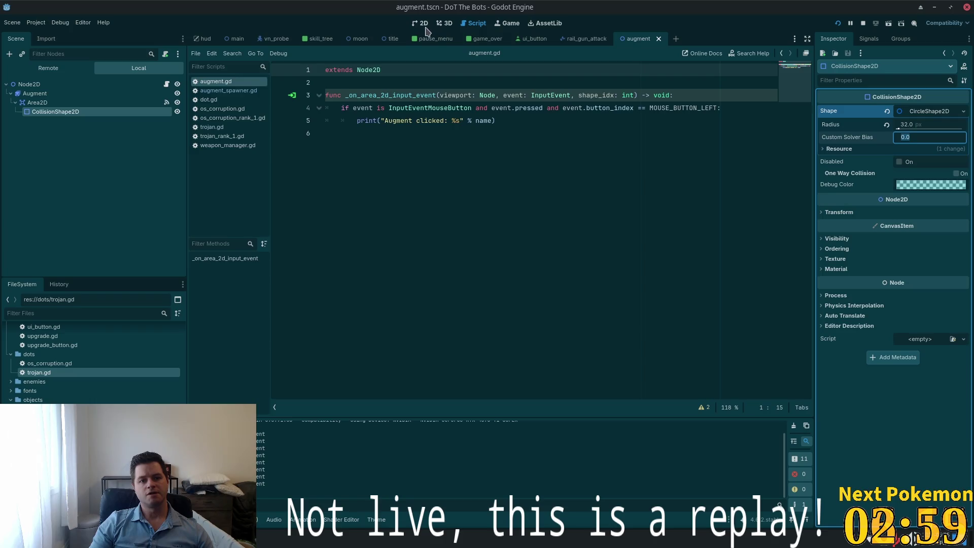
key("ctrl+F1")
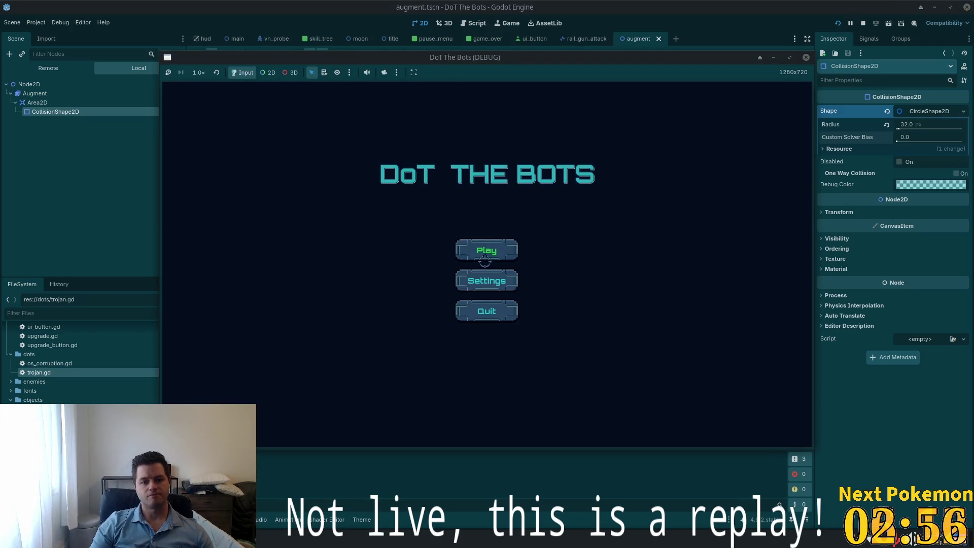
left_click(484, 260)
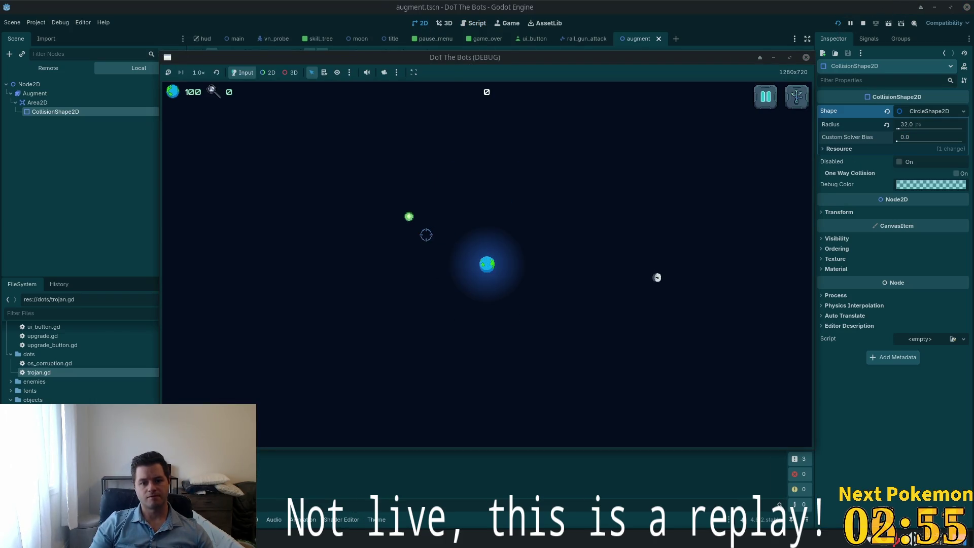
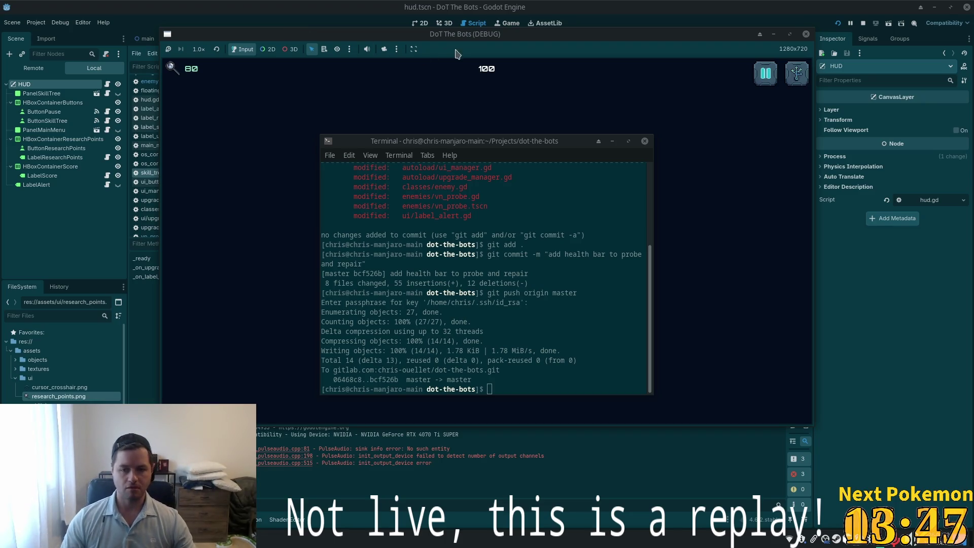
Step: Bring the Godot editor in front of the terminal and launch DoT The Bots
key("super")
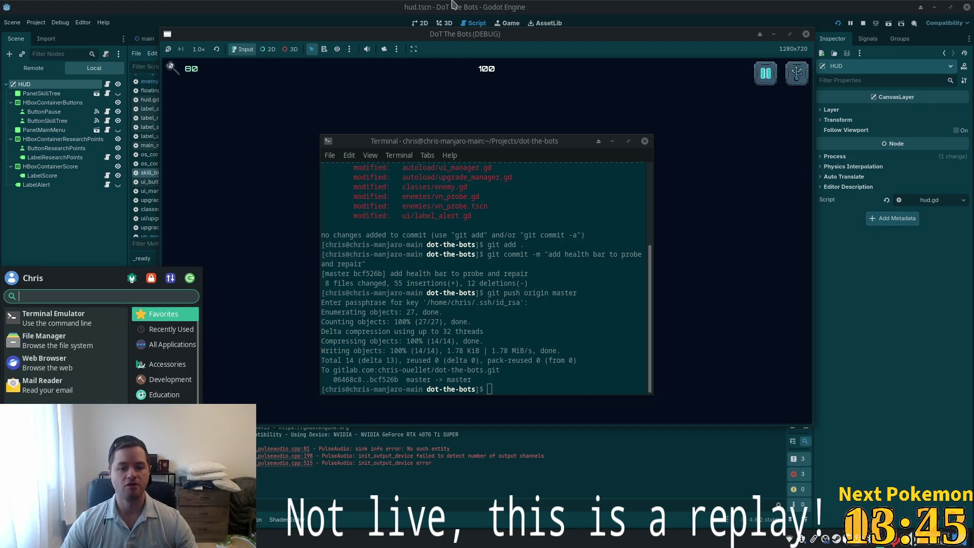
left_click(672, 5)
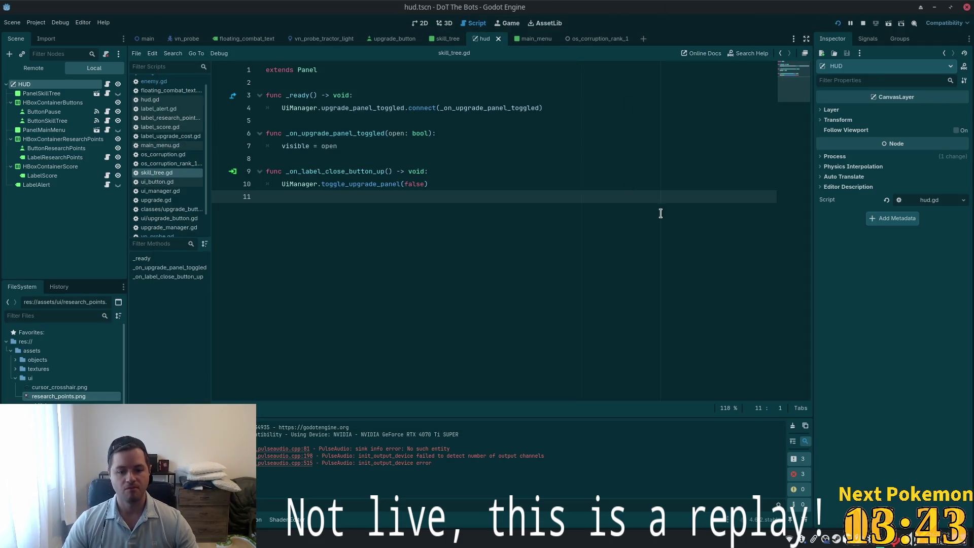
left_click(837, 24)
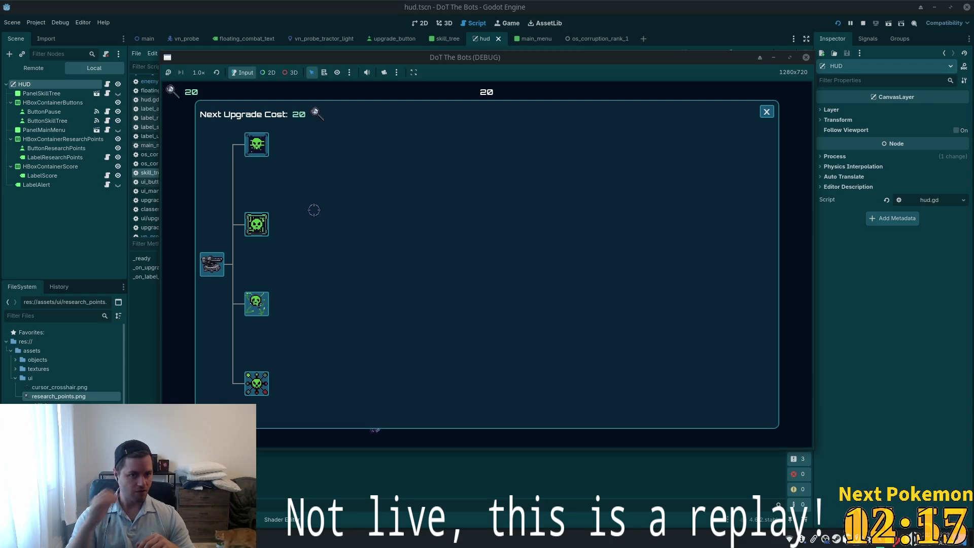
Step: Spend the 20 research points on the top skill upgrade
left_click(256, 144)
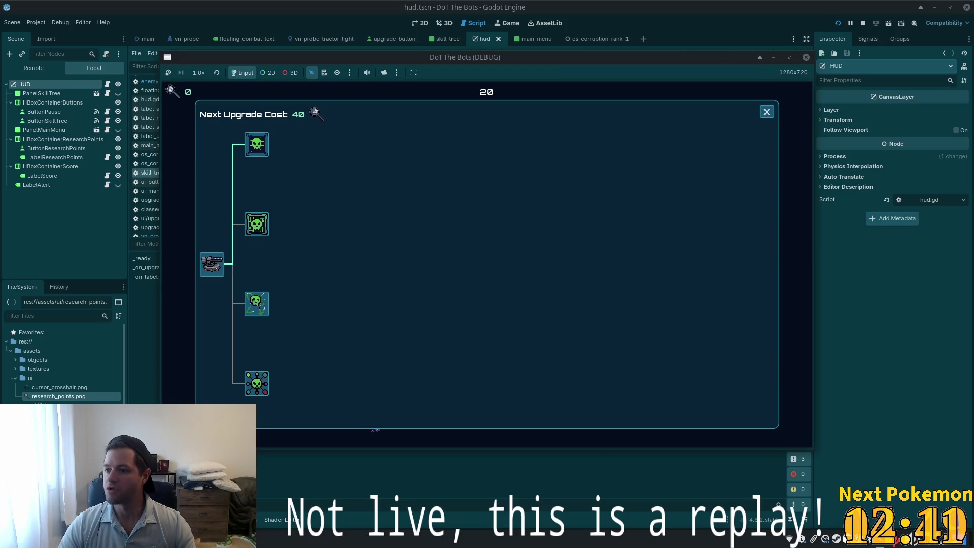
Step: Close the skill tree, play briefly, stop the game and switch to Cursor
left_click(767, 111)
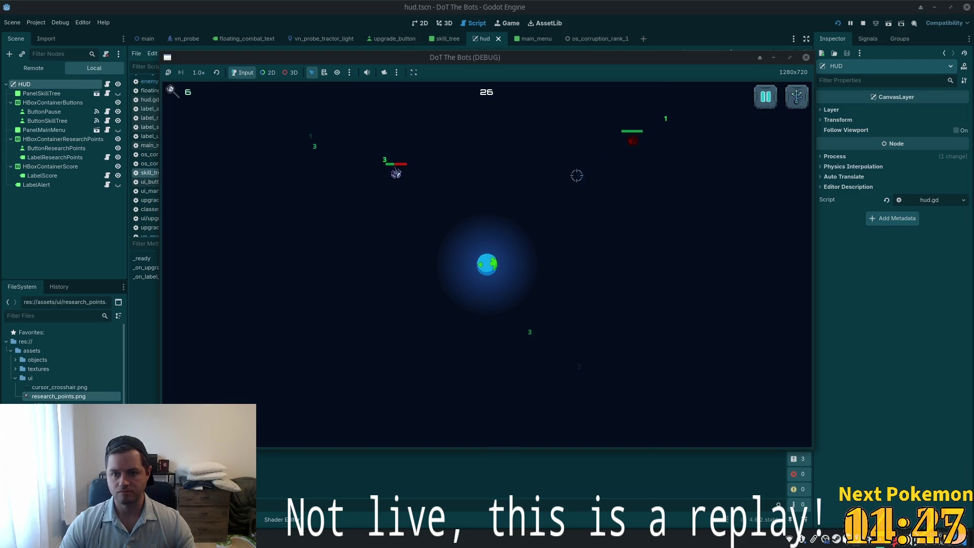
key("F8")
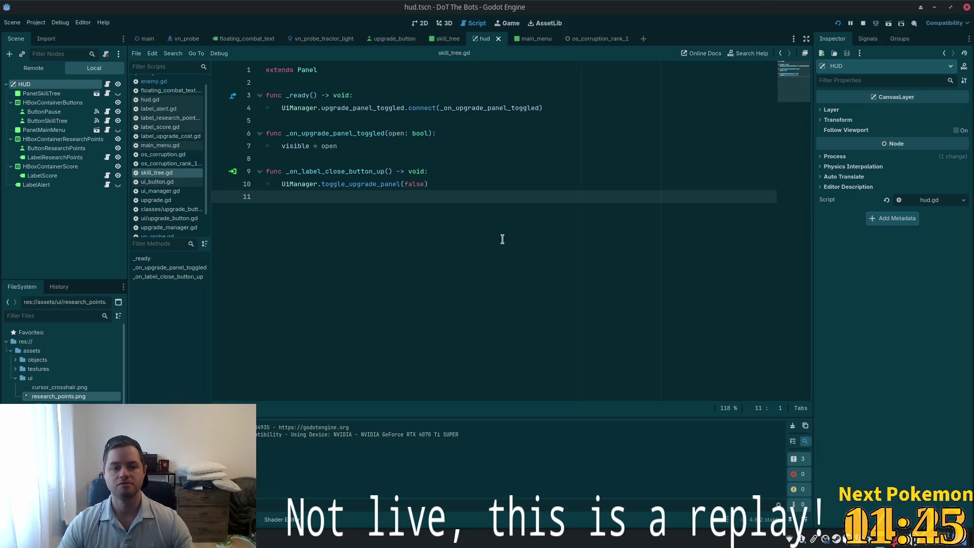
left_click(538, 172)
key("alt+Tab")
Step: Open weapon_manager.gd in Cursor and find the apply_attack function
left_click(439, 153)
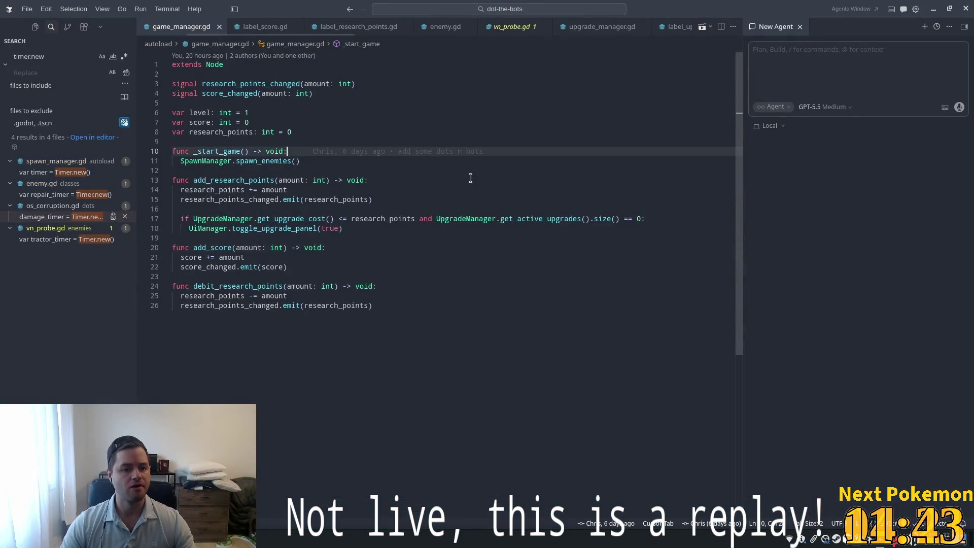
key("ctrl+p")
type("weapon")
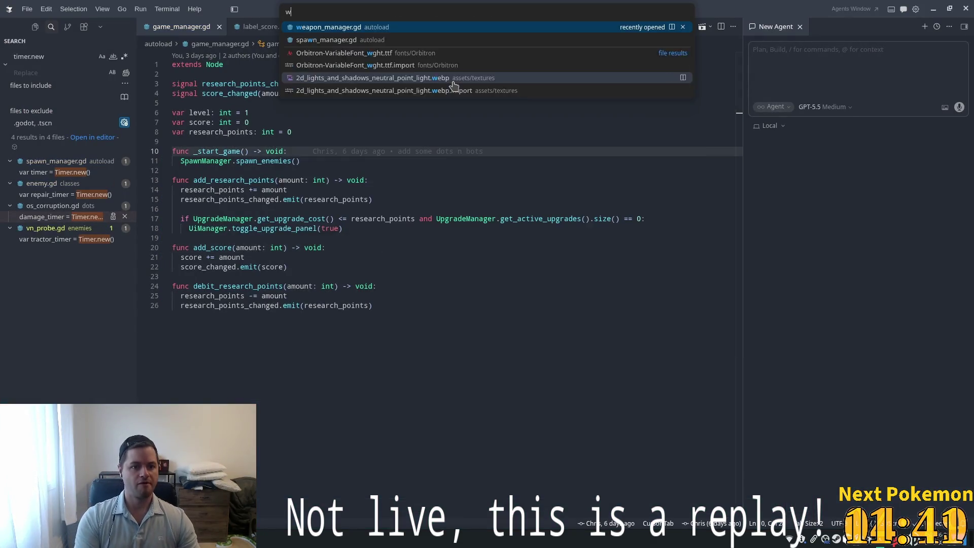
key("Return")
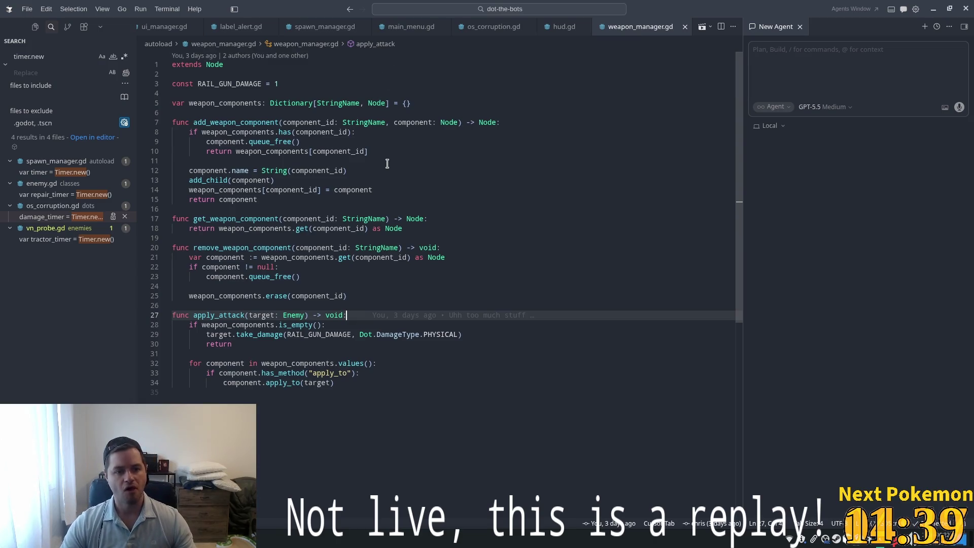
left_click(387, 164)
left_click(325, 150)
key("Up")
key("Up")
key("Up")
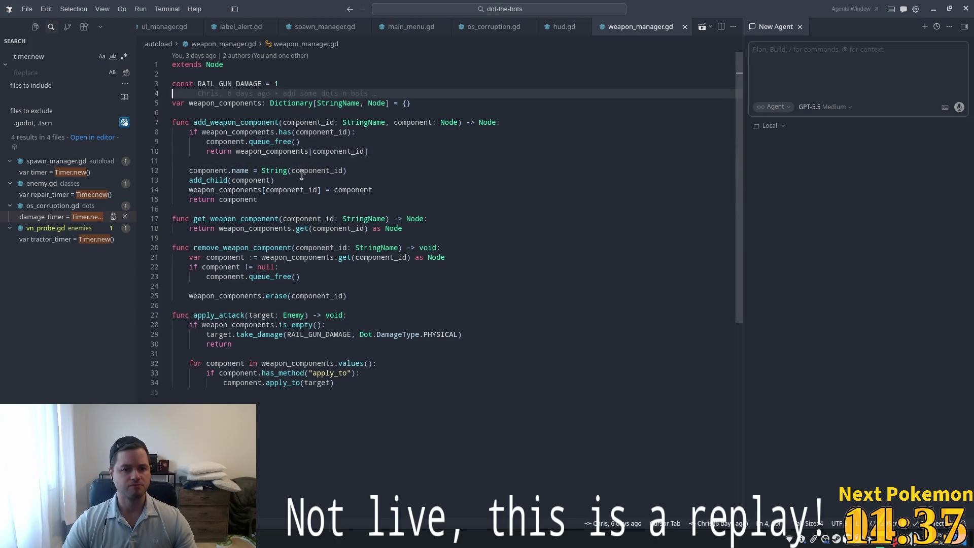
double_click(240, 122)
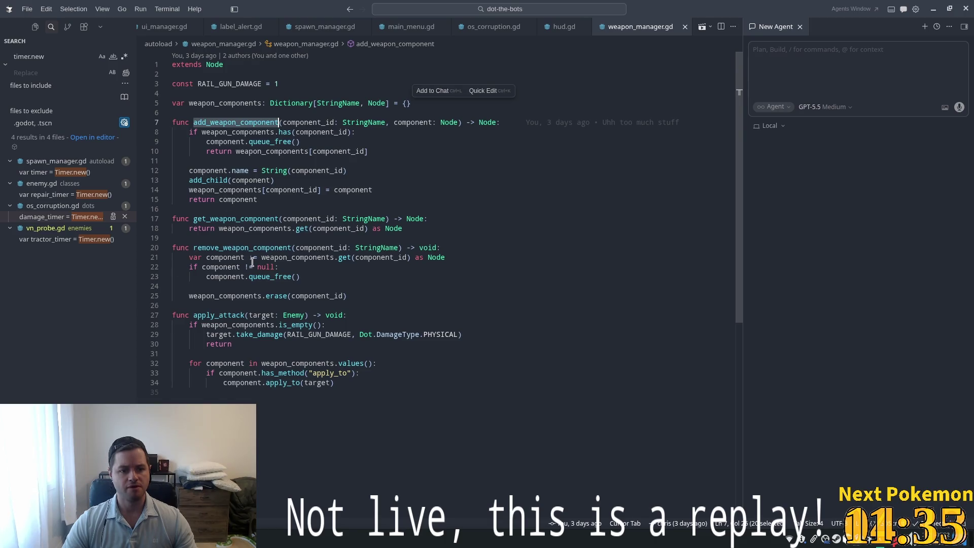
double_click(238, 317)
scroll(403, 335, "down", 1)
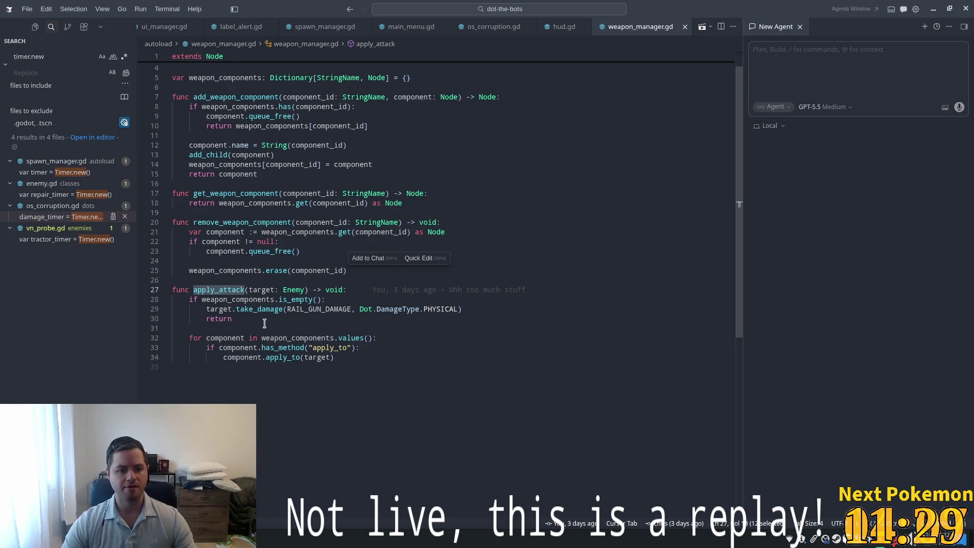
Step: Delete the is_empty check and its early return from apply_attack
left_click(320, 318)
left_click_drag(320, 318, 321, 309)
left_click(320, 318)
left_click(274, 308)
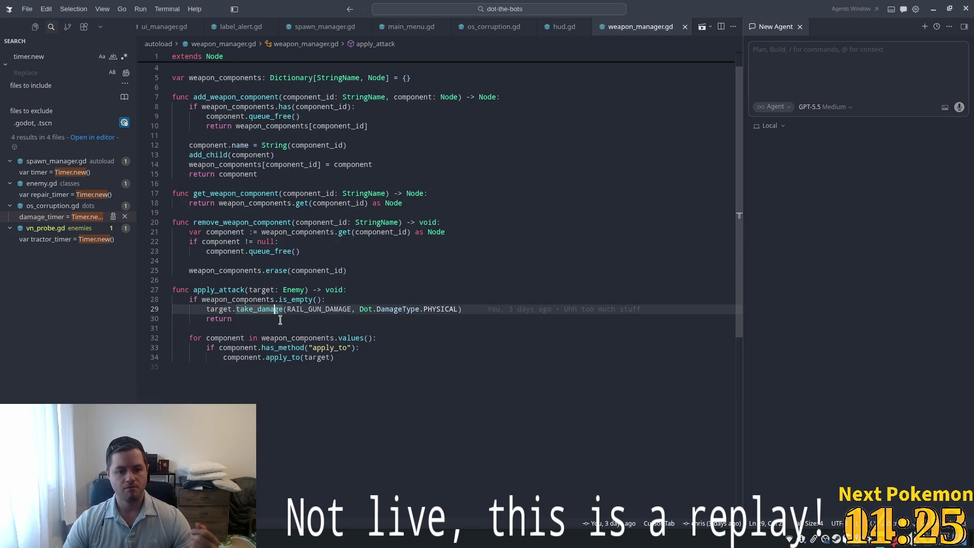
left_click_drag(244, 318, 112, 309)
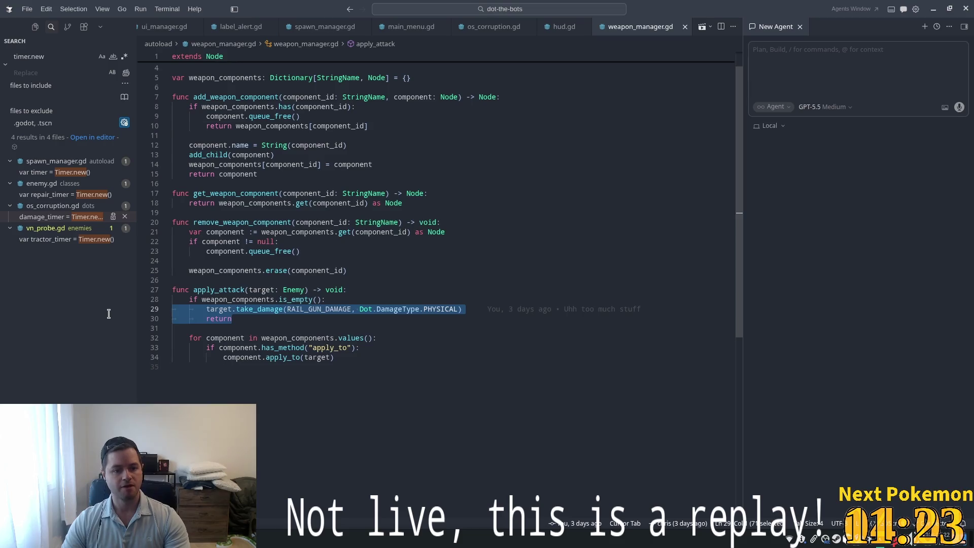
key("shift+Down")
key("BackSpace")
key("BackSpace")
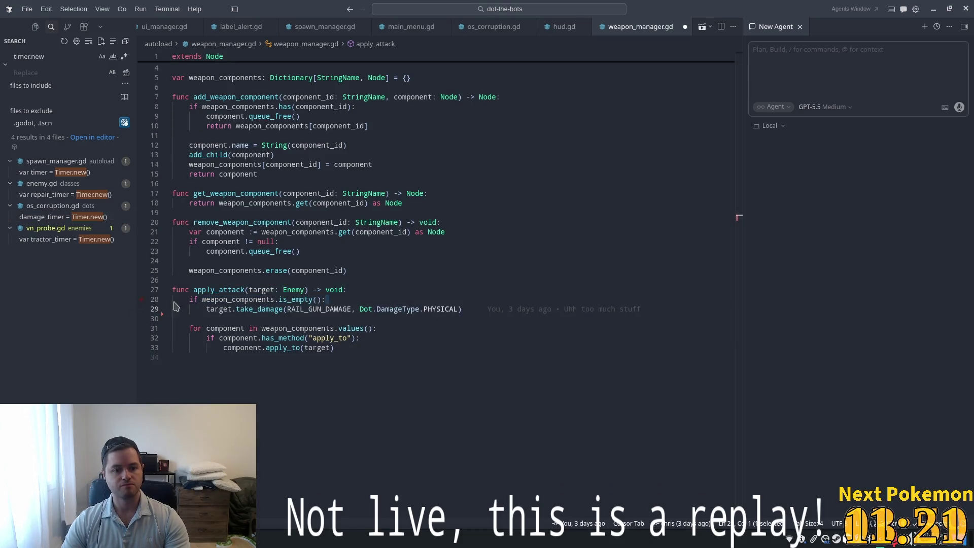
key("shift+Home")
key("BackSpace")
key("BackSpace")
Step: Dedent the take_damage call one level and save weapon_manager.gd
triple_click(449, 300)
key("shift+Tab")
left_click(296, 222)
key("ctrl+s")
left_click(491, 242)
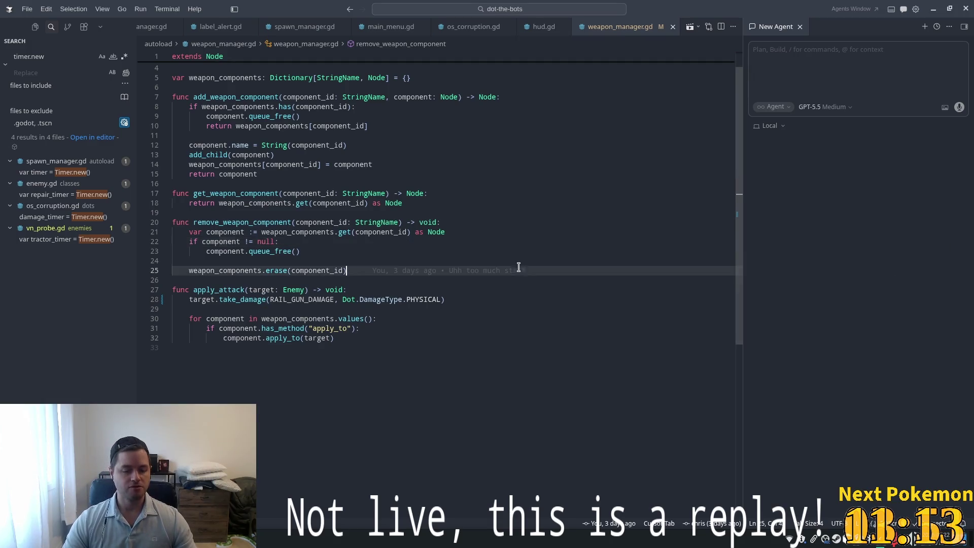
key("alt+Tab")
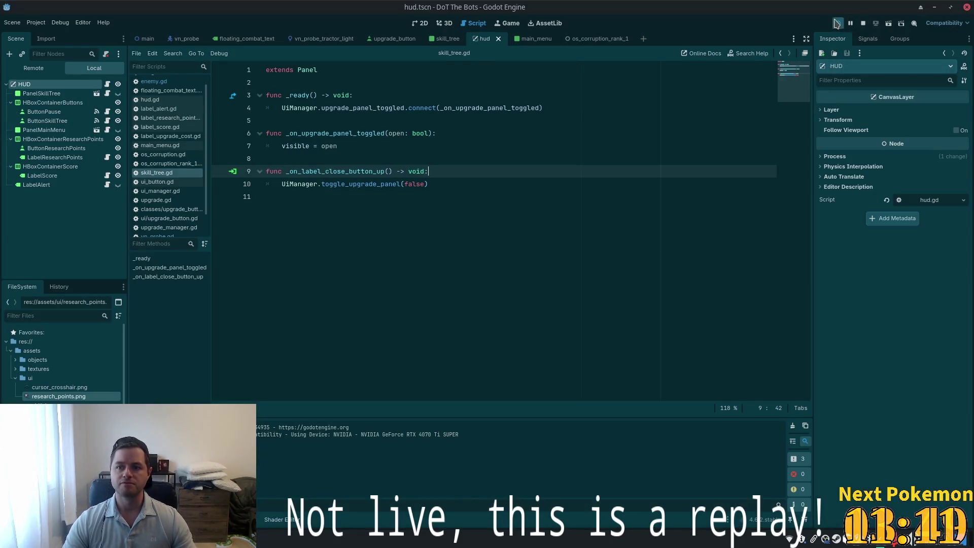
Step: Rerun DoT The Bots, try buying the top skill upgrade, then resume play
left_click(837, 23)
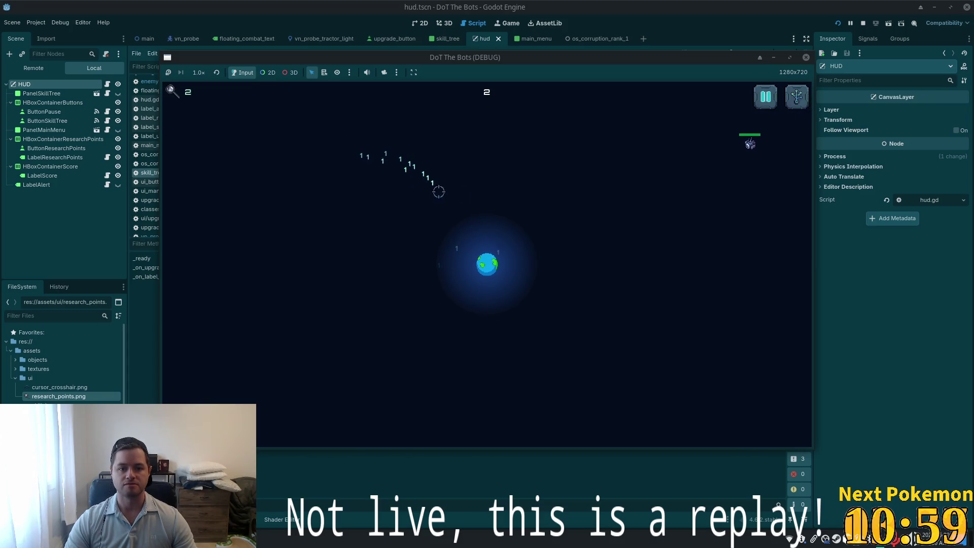
key("t")
left_click(255, 145)
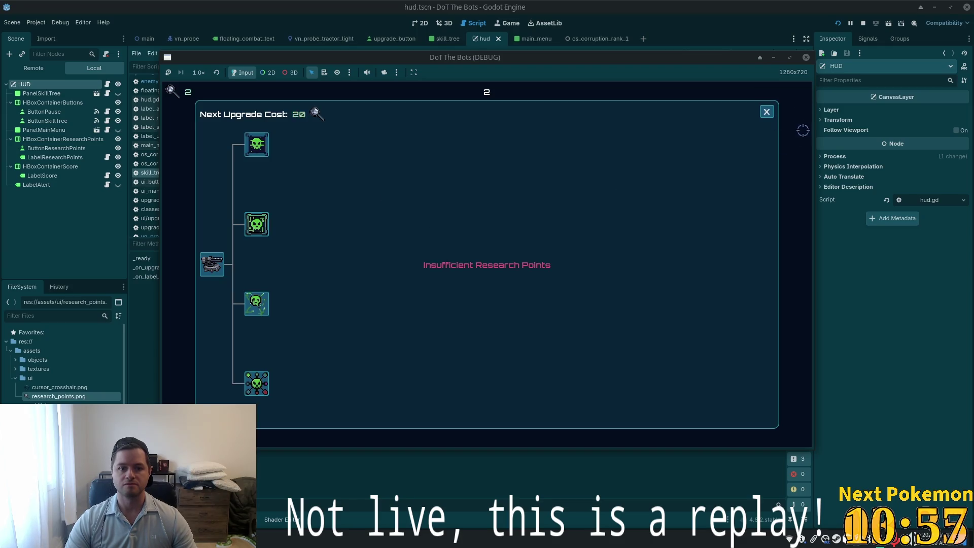
left_click(767, 112)
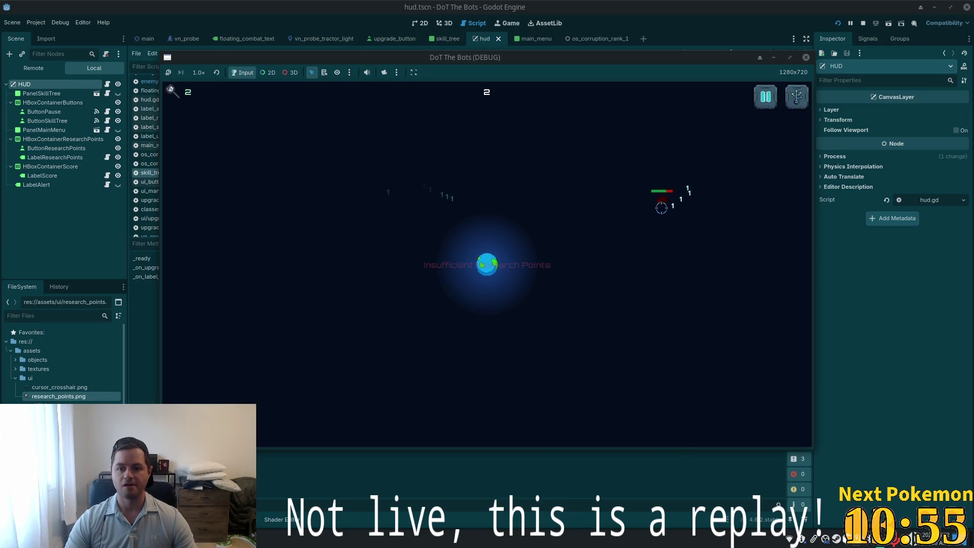